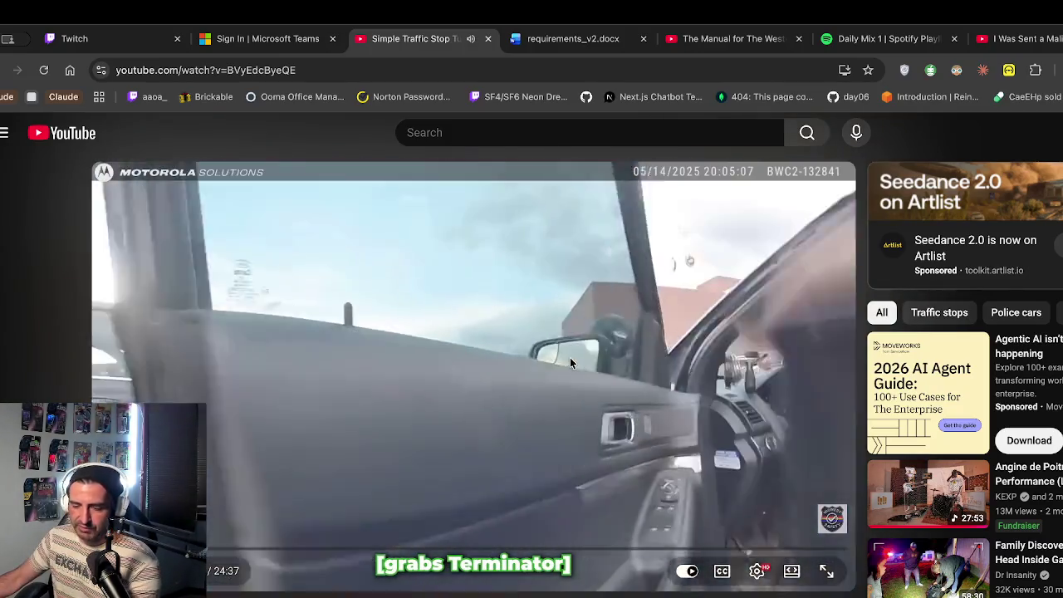
# Jump the traffic stop video back a few seconds, replay it, and pause on the officer beside the car
pyautogui.press('j')
pyautogui.click(533, 432)
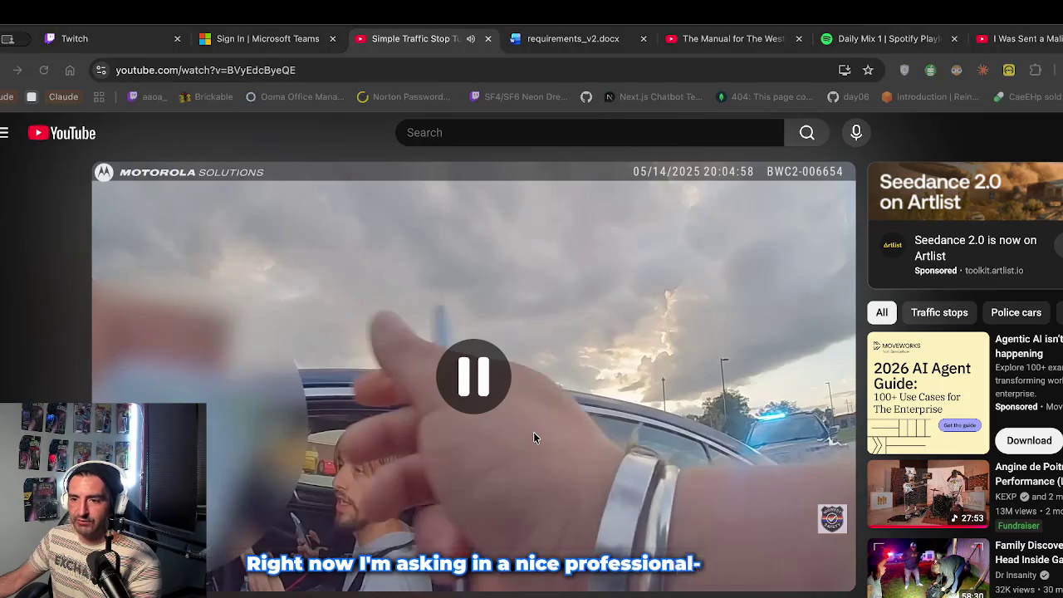
pyautogui.click(481, 388)
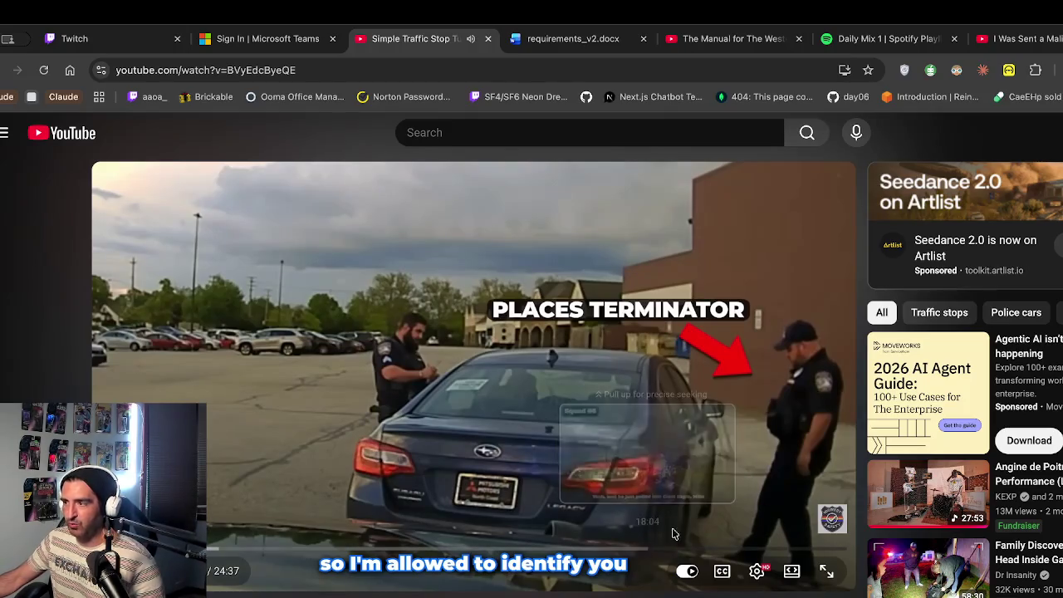
pyautogui.click(548, 447)
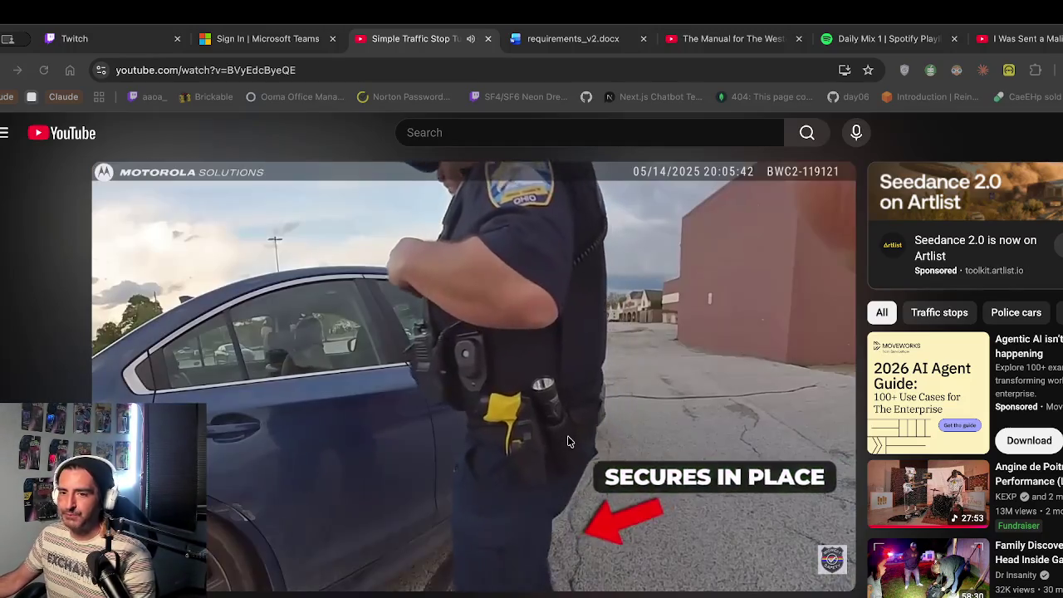
pyautogui.moveTo(537, 415)
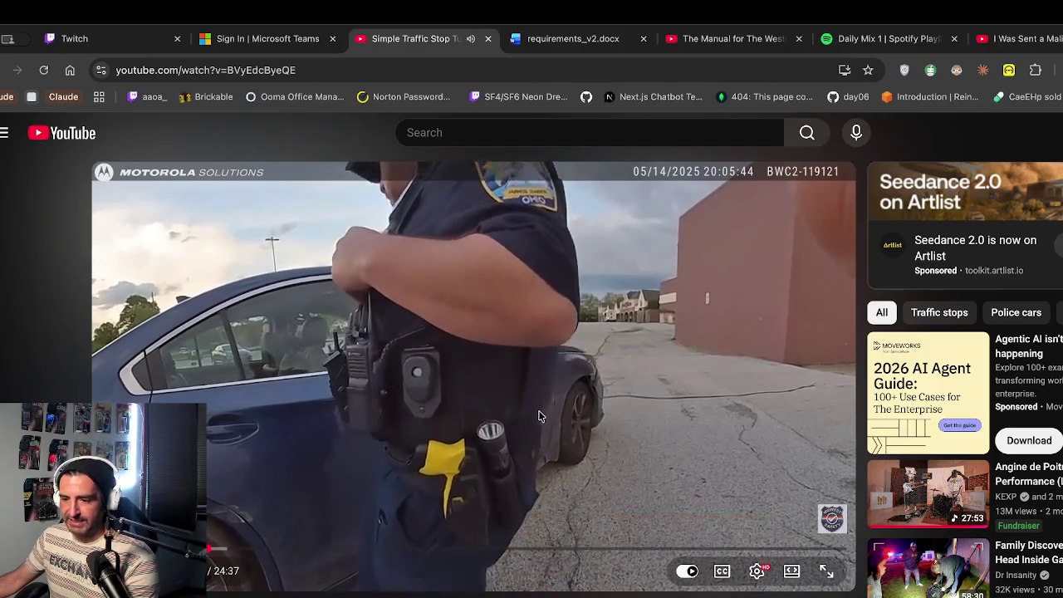
pyautogui.click(538, 415)
pyautogui.click(538, 415)
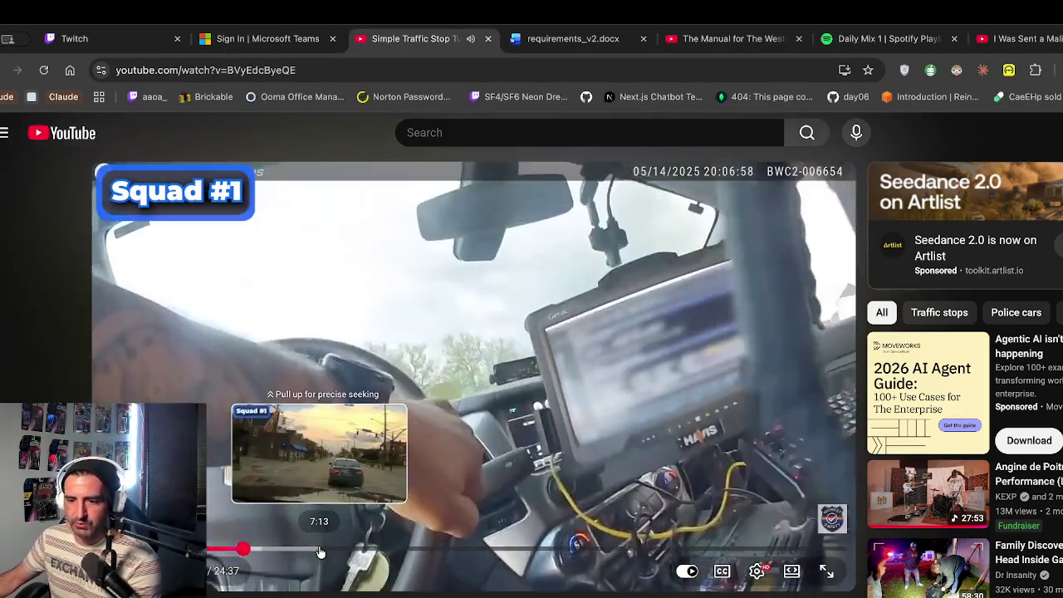
# Seek the traffic stop video to 7:13, where Squad #1's in-car footage begins
pyautogui.click(319, 549)
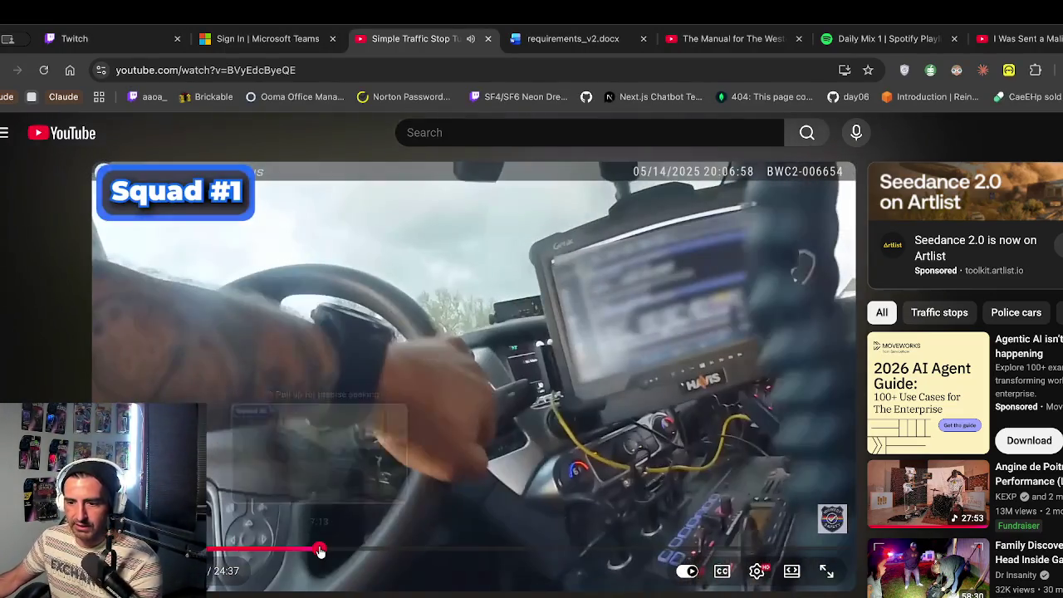
# Play the Squad #1 dashcam chase from 7:13, pausing it once briefly
pyautogui.click(571, 471)
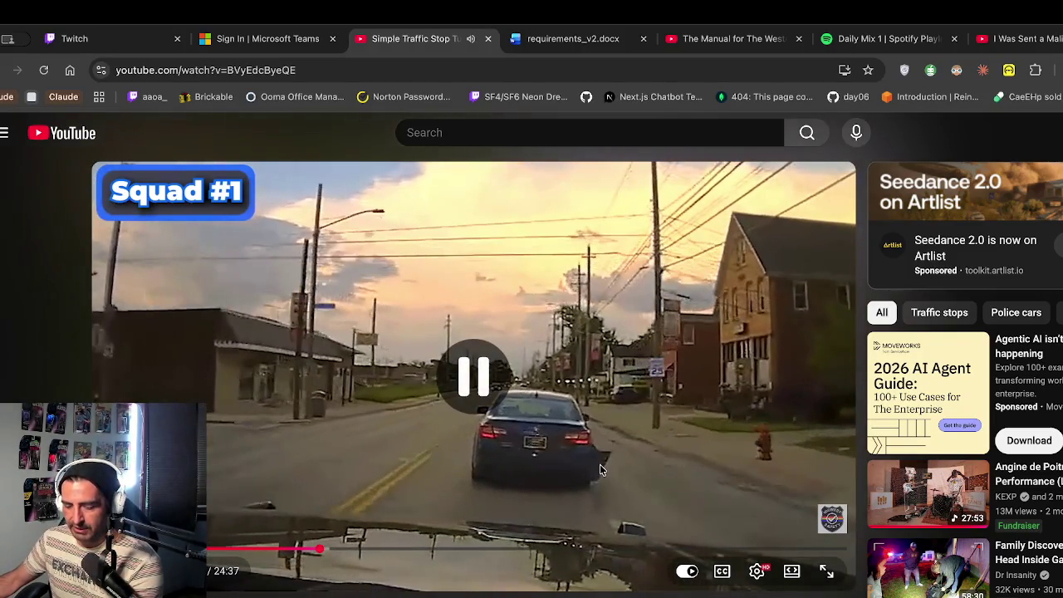
pyautogui.click(527, 471)
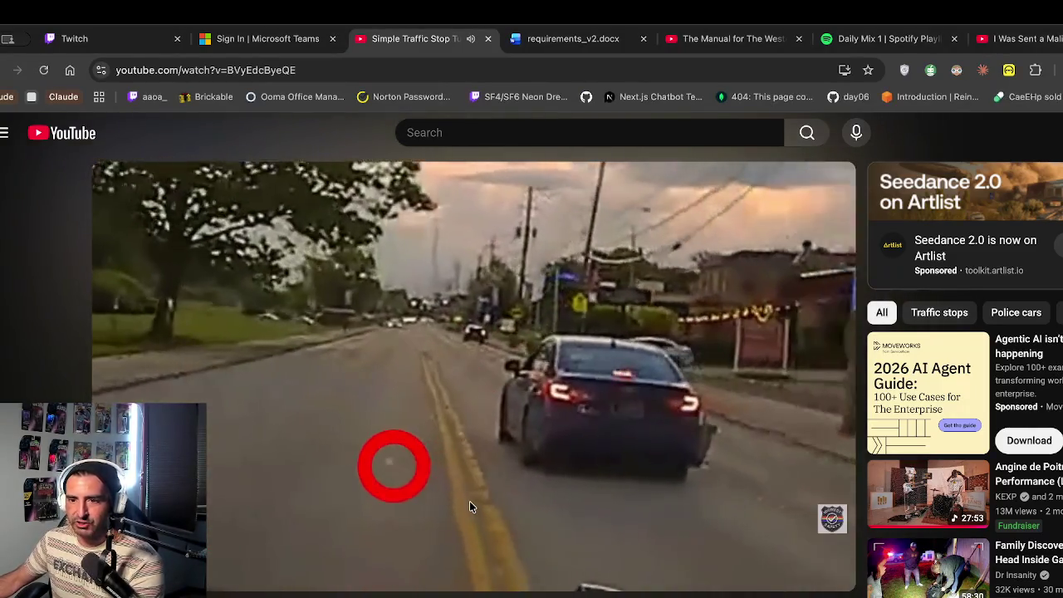
pyautogui.click(579, 421)
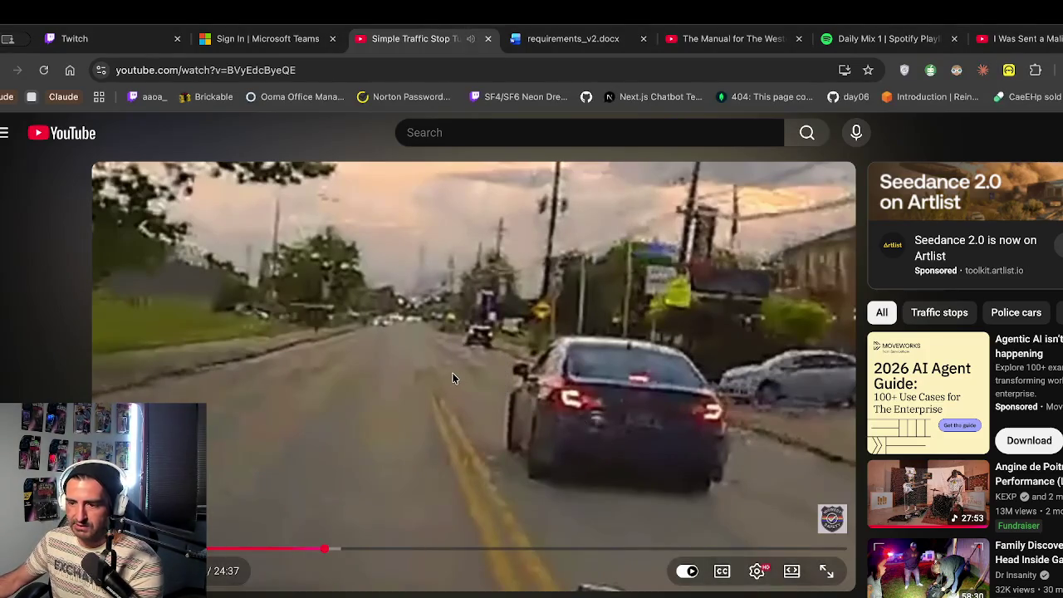
pyautogui.click(555, 406)
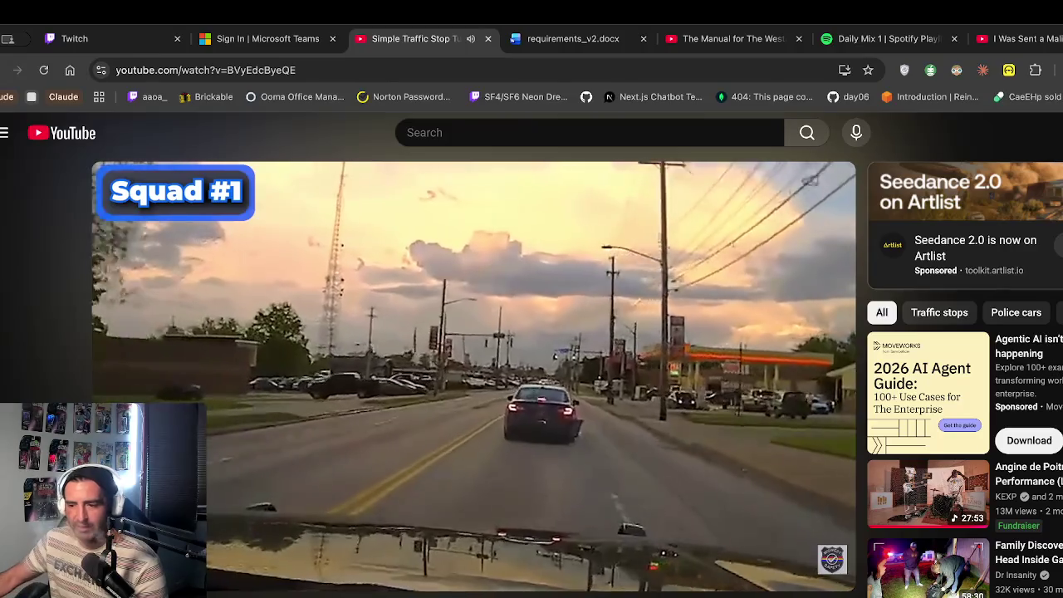
pyautogui.moveTo(664, 400)
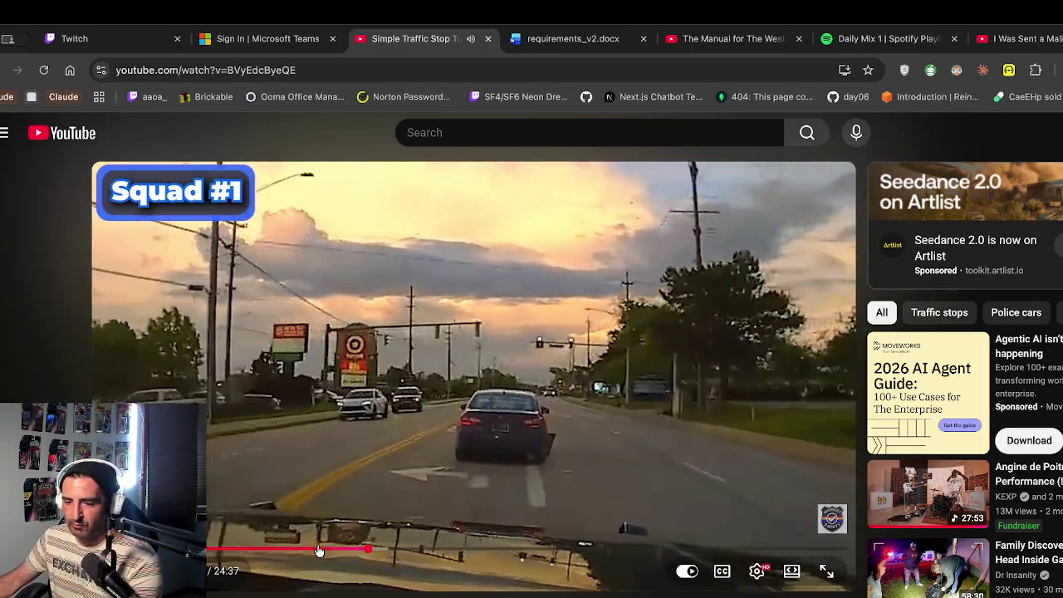
pyautogui.moveTo(374, 548); pyautogui.dragTo(381, 549)
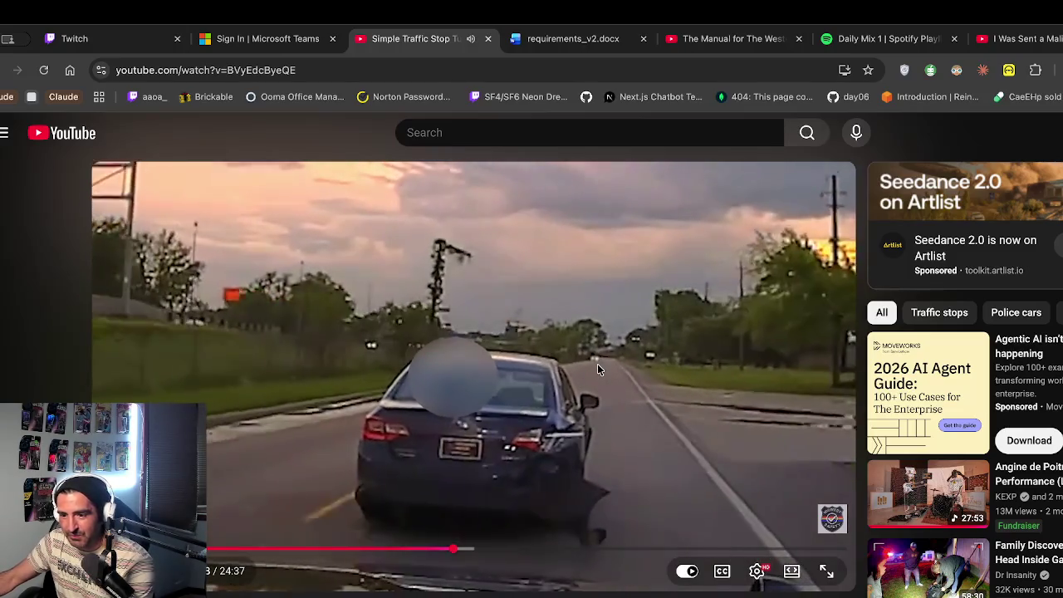
pyautogui.click(597, 364)
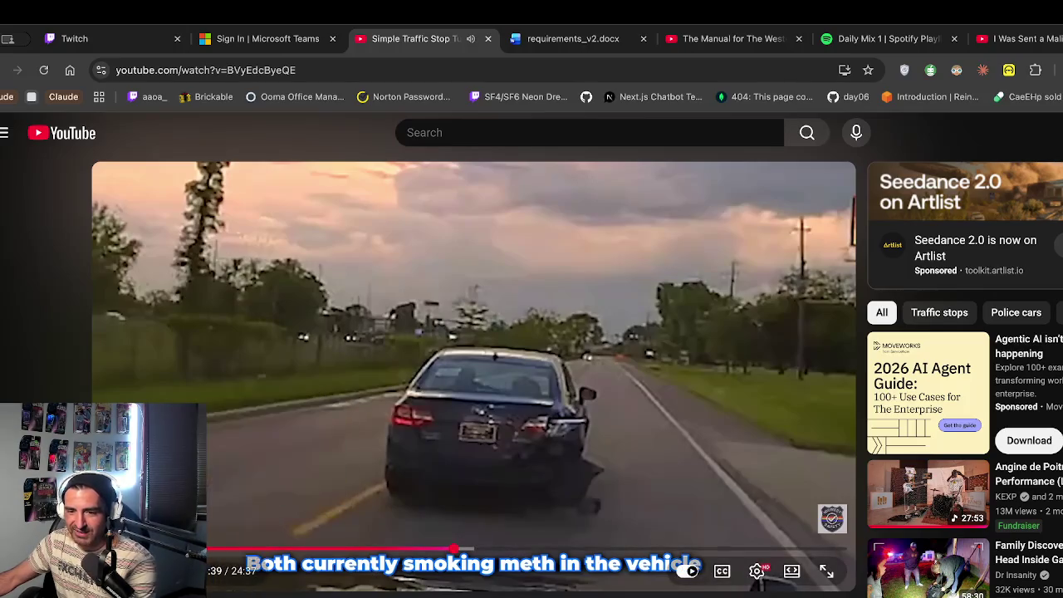
pyautogui.click(348, 565)
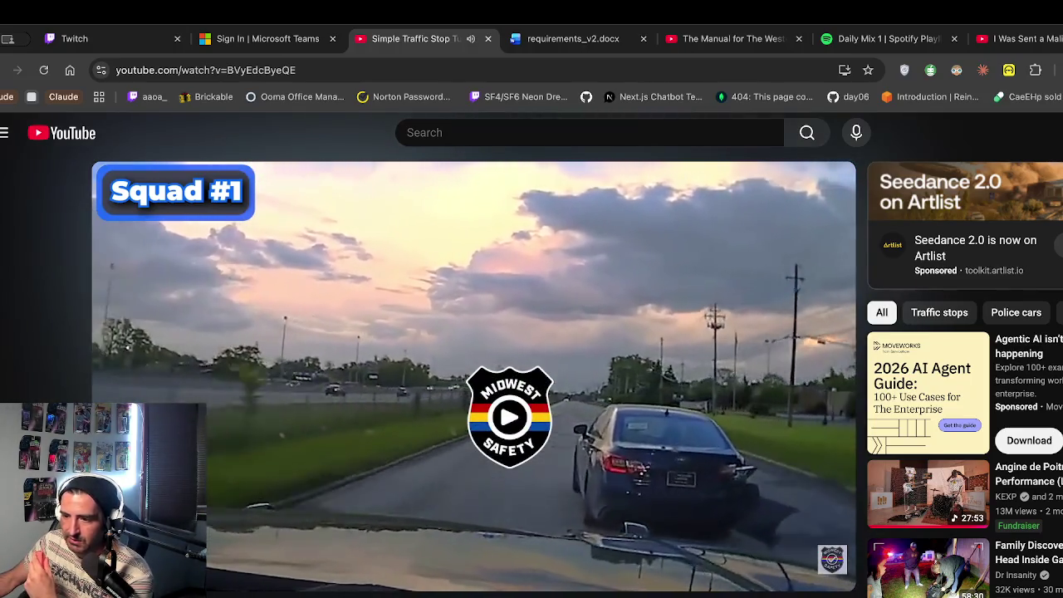
pyautogui.moveTo(469, 548); pyautogui.dragTo(480, 544)
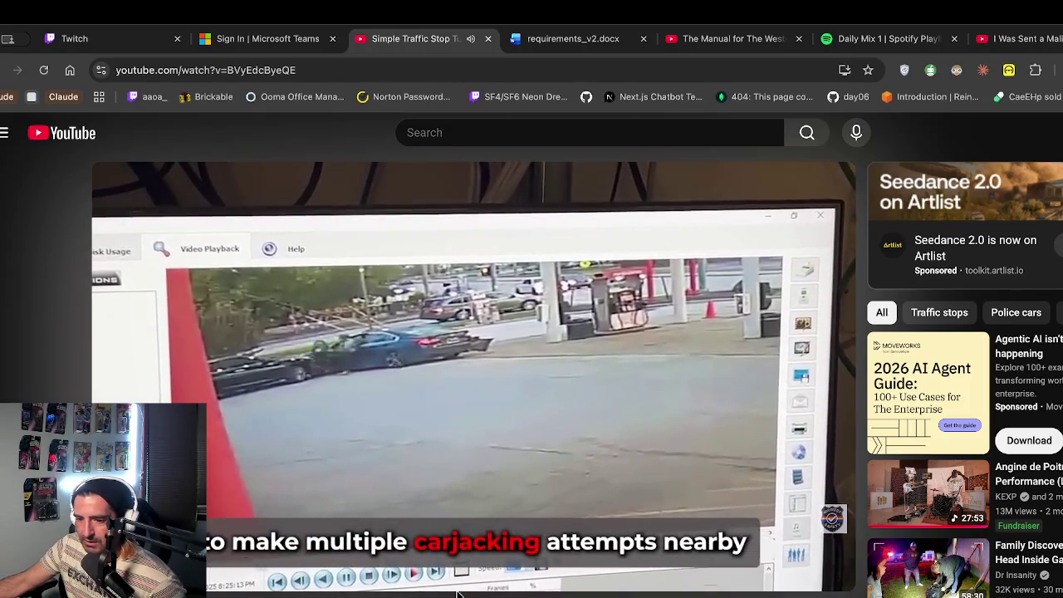
# Pause the traffic stop video briefly, then resume it
pyautogui.click(484, 490)
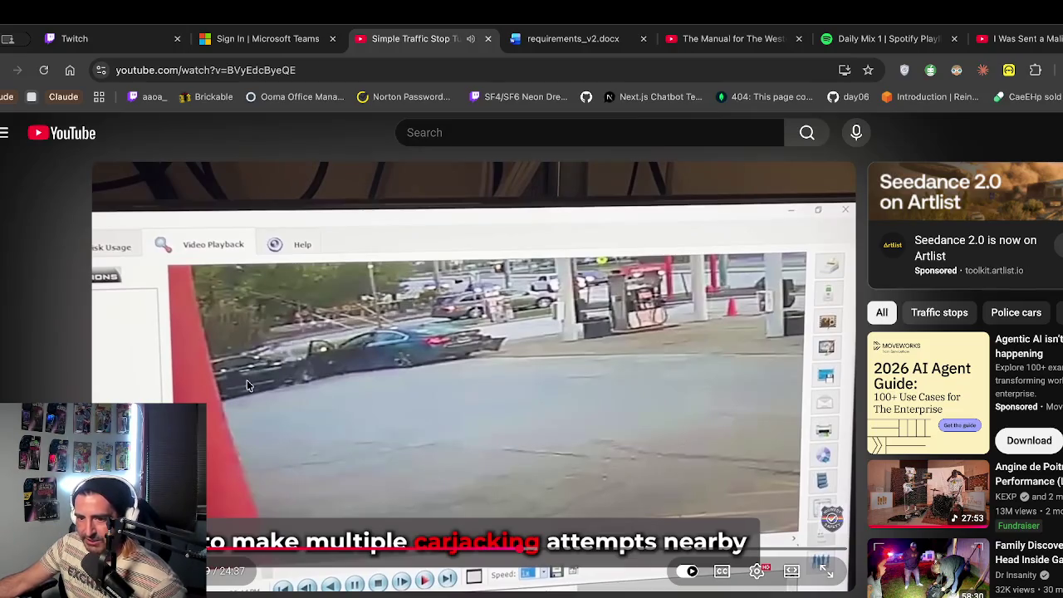
pyautogui.click(333, 412)
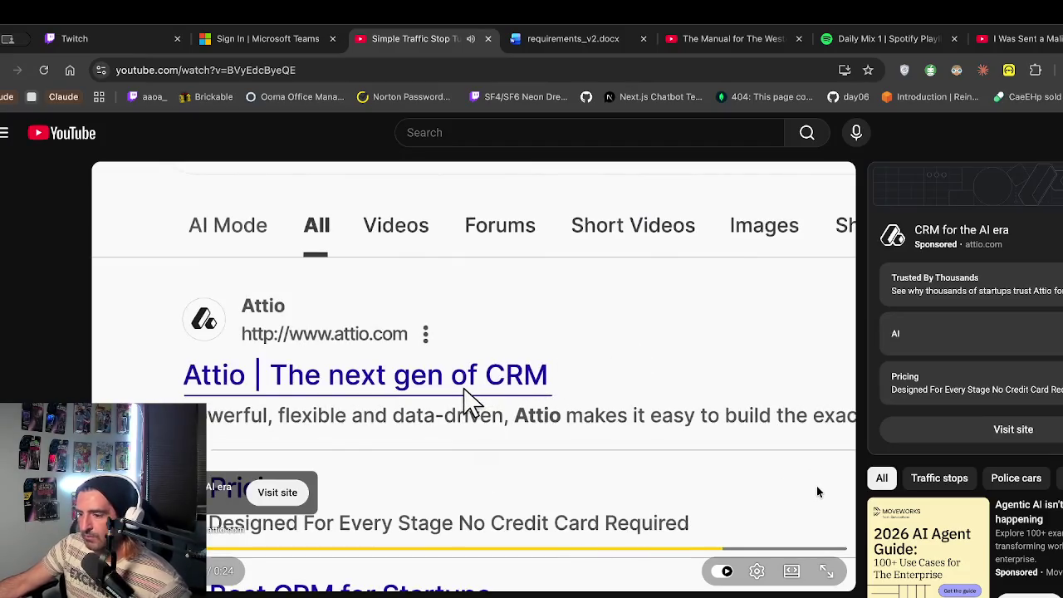
# Skip the 24-second Attio CRM ad to get back to the traffic stop video
pyautogui.click(810, 528)
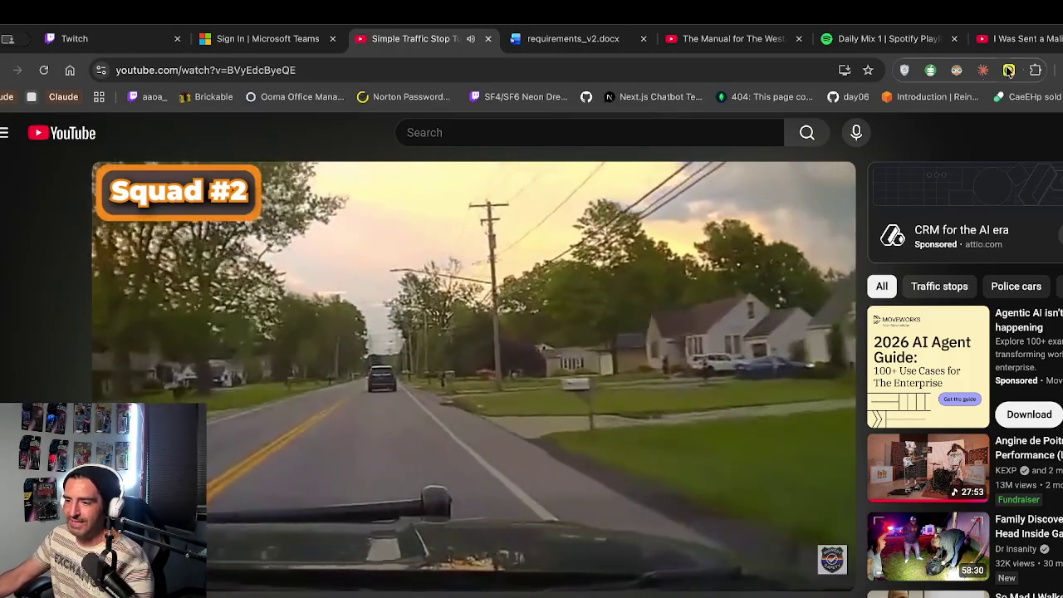
# Pause and resume the video, then seek forward to Squad #1 bodycam footage at 20:36:34
pyautogui.moveTo(502, 316)
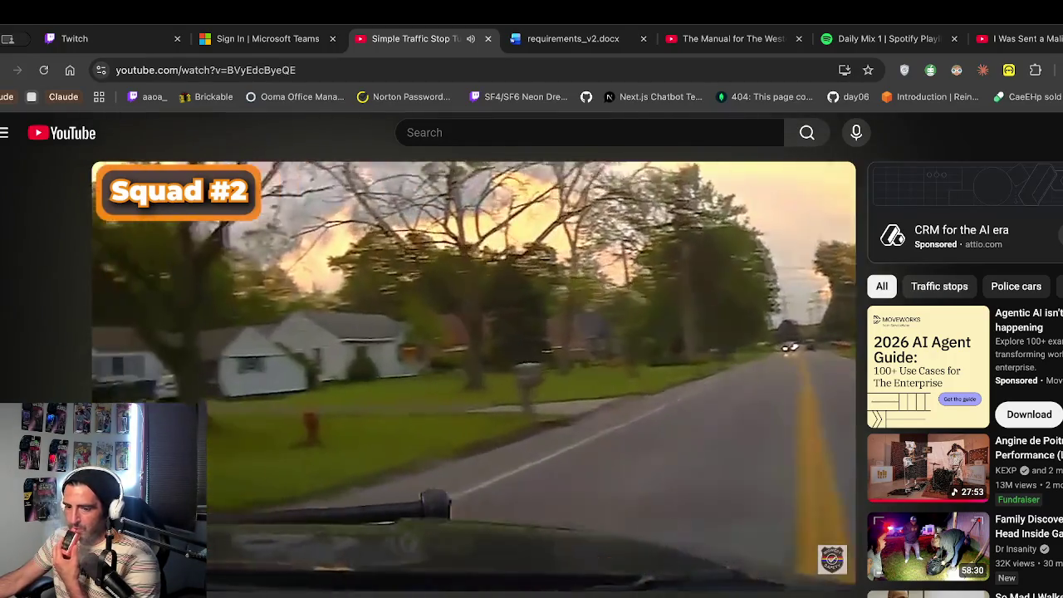
pyautogui.moveTo(538, 338)
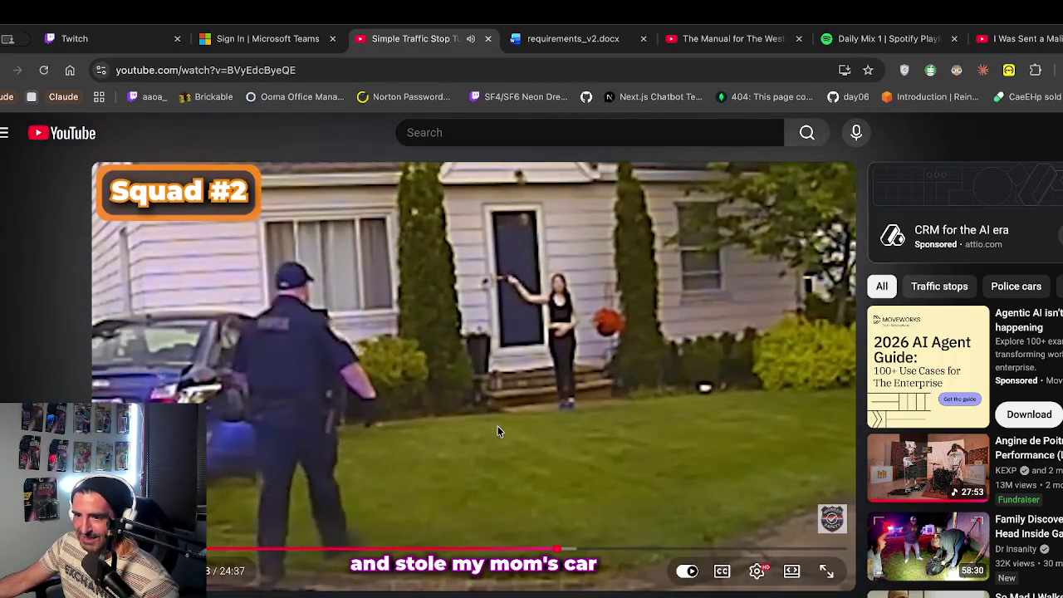
pyautogui.click(560, 325)
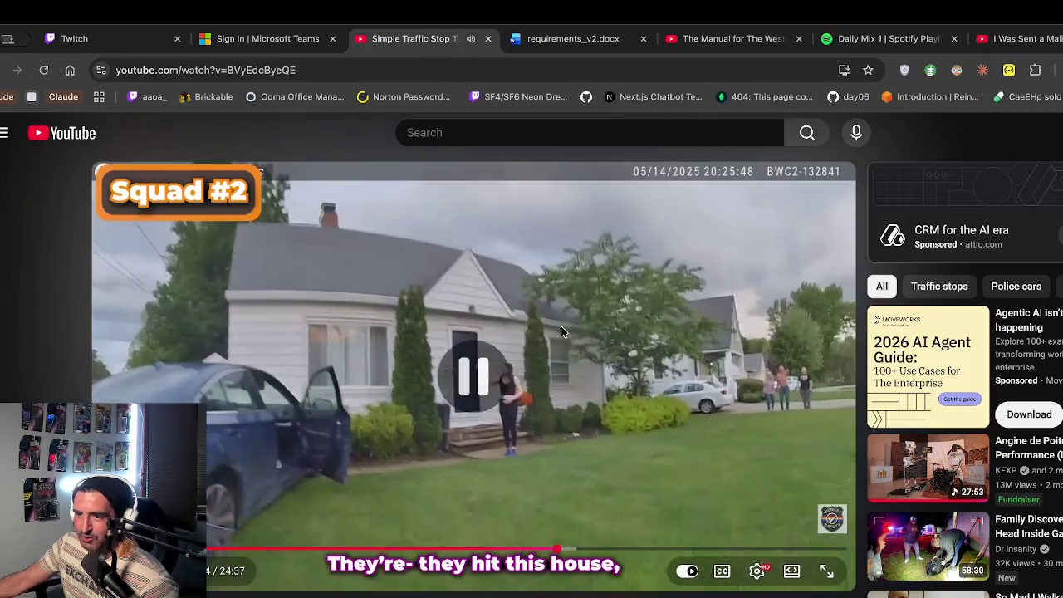
pyautogui.click(576, 367)
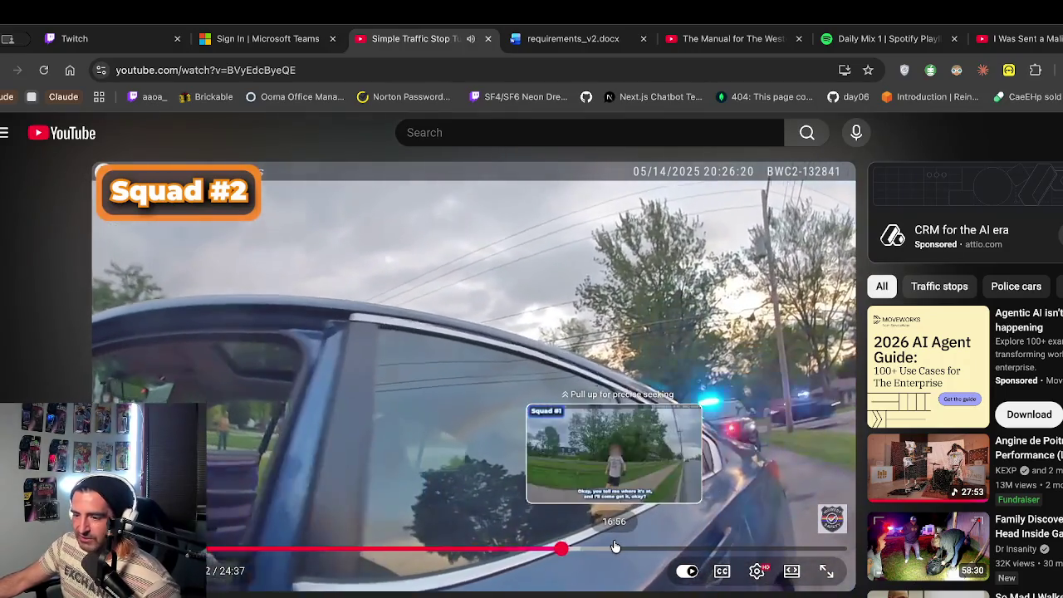
pyautogui.click(614, 547)
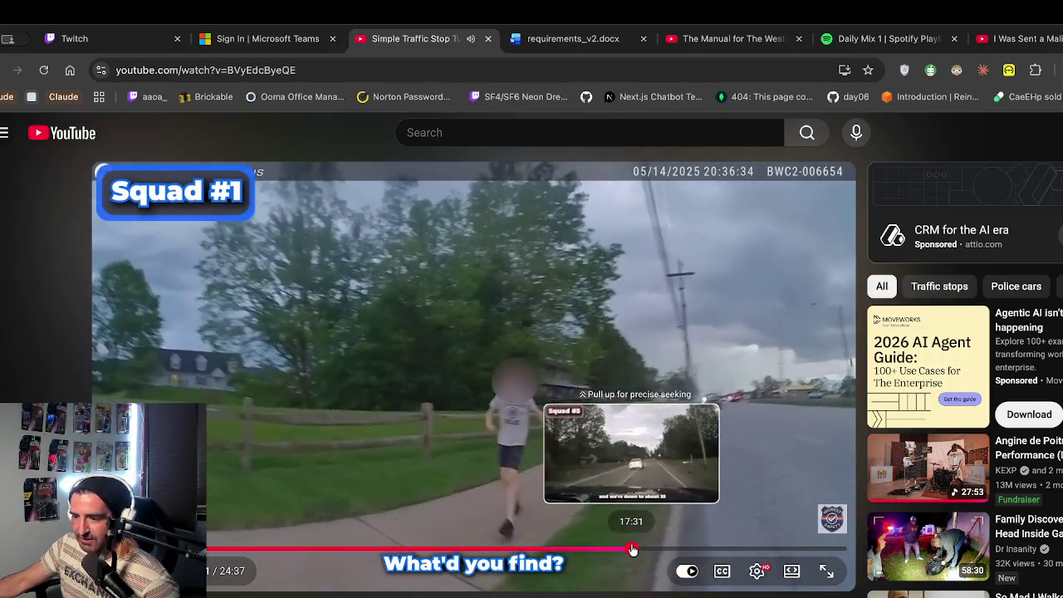
# Seek ahead past the Squad #5 and 19:00 police-lights scenes, then back to Squad #7's gas station
pyautogui.click(630, 548)
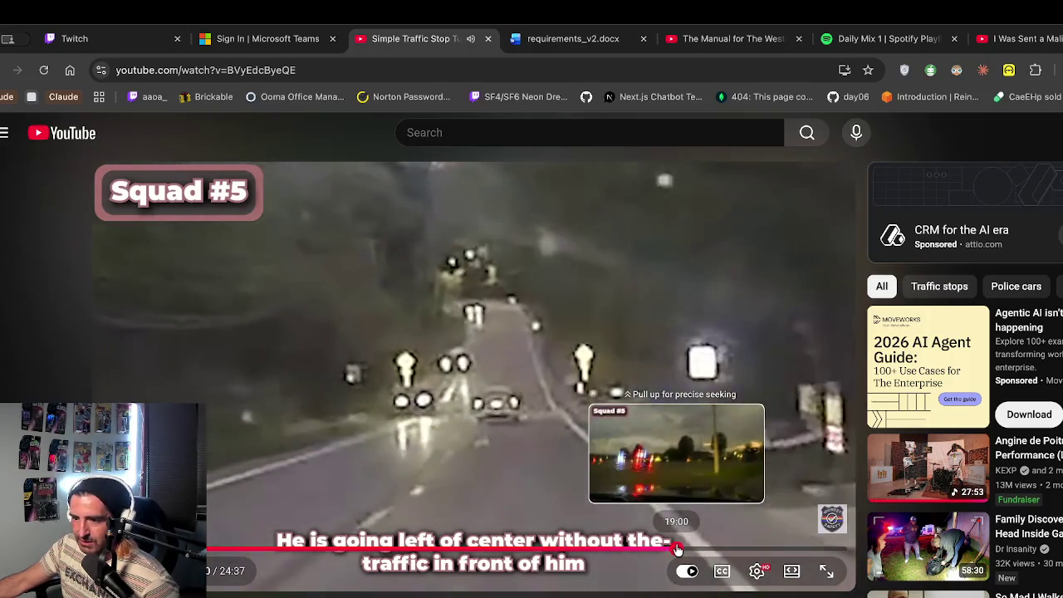
pyautogui.click(677, 549)
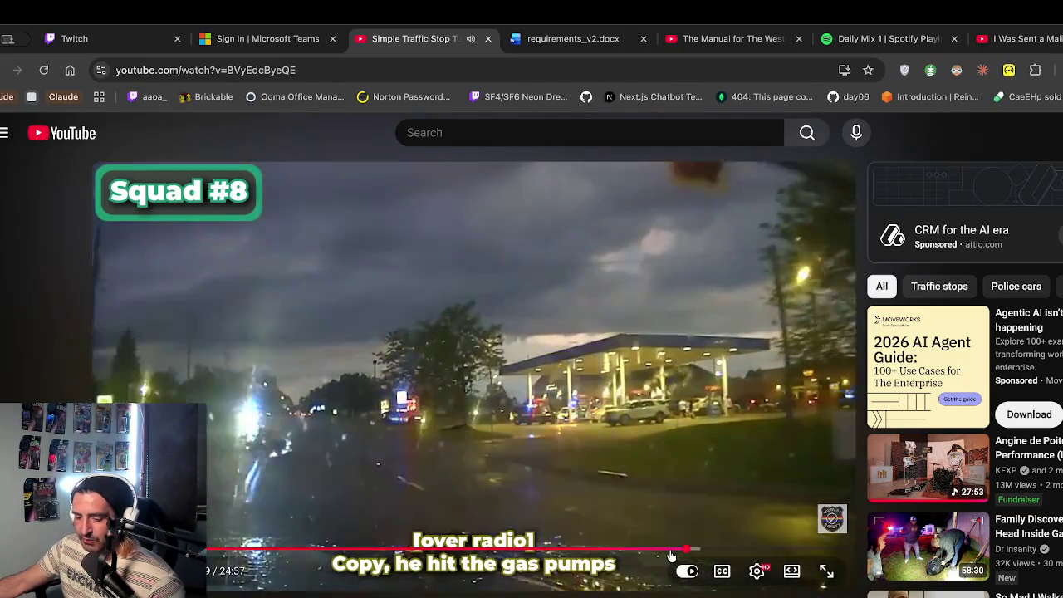
pyautogui.click(676, 550)
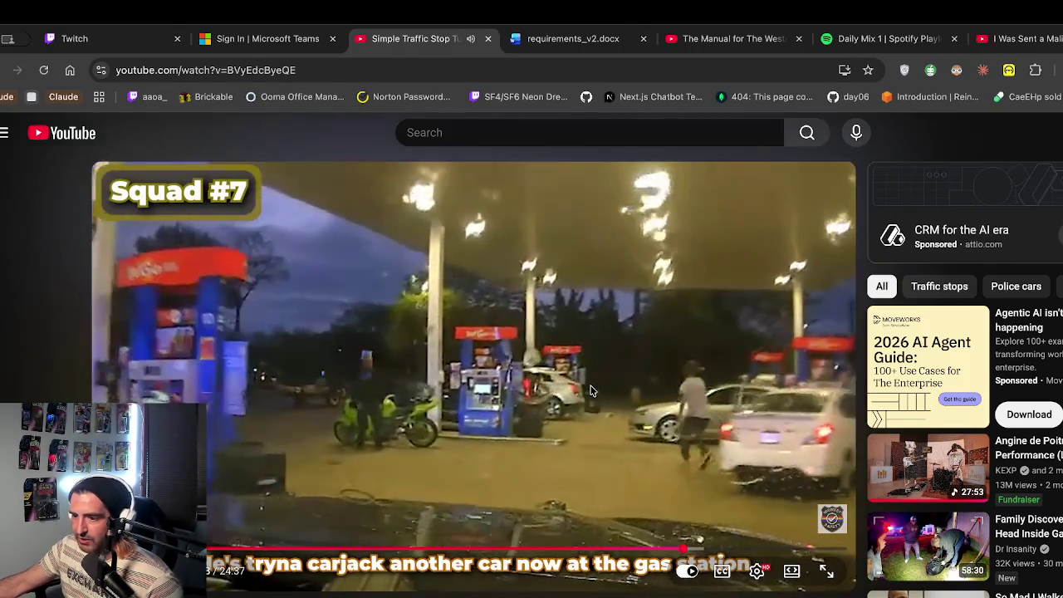
# Pause the traffic stop video, resume it, then pause it again
pyautogui.click(689, 418)
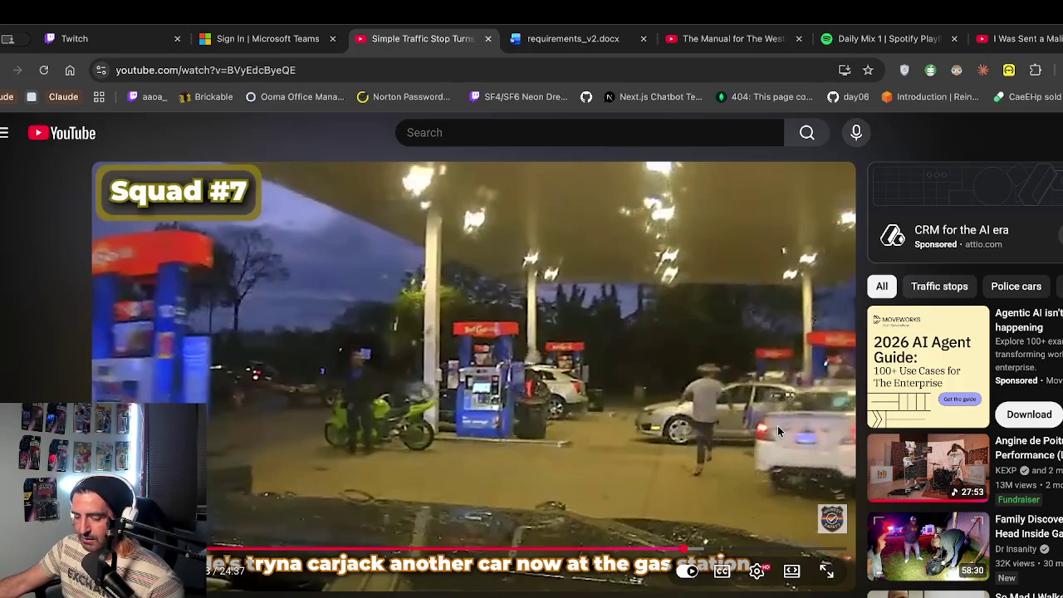
pyautogui.click(777, 425)
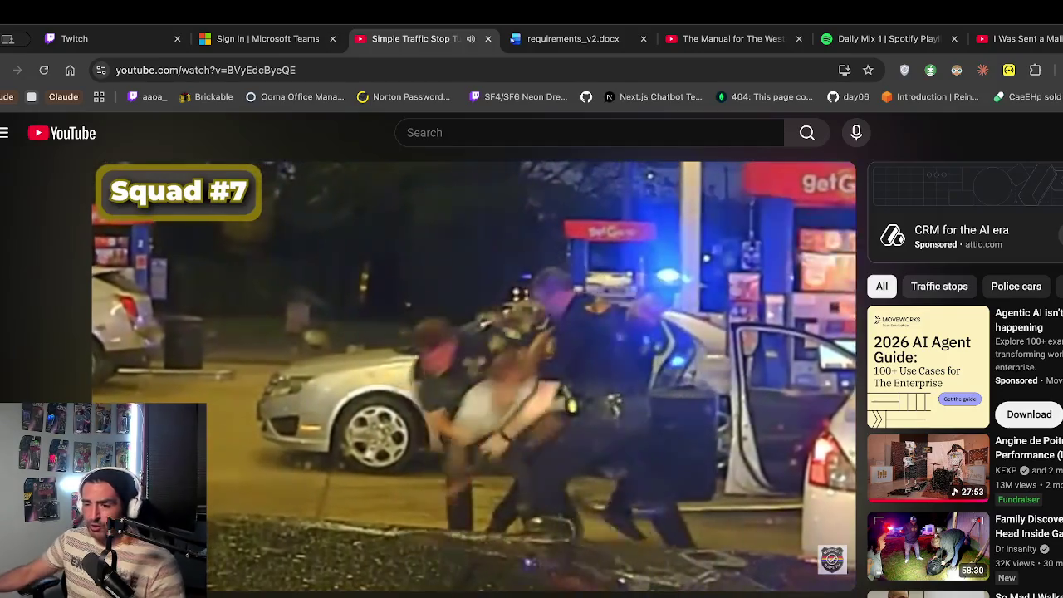
pyautogui.click(432, 222)
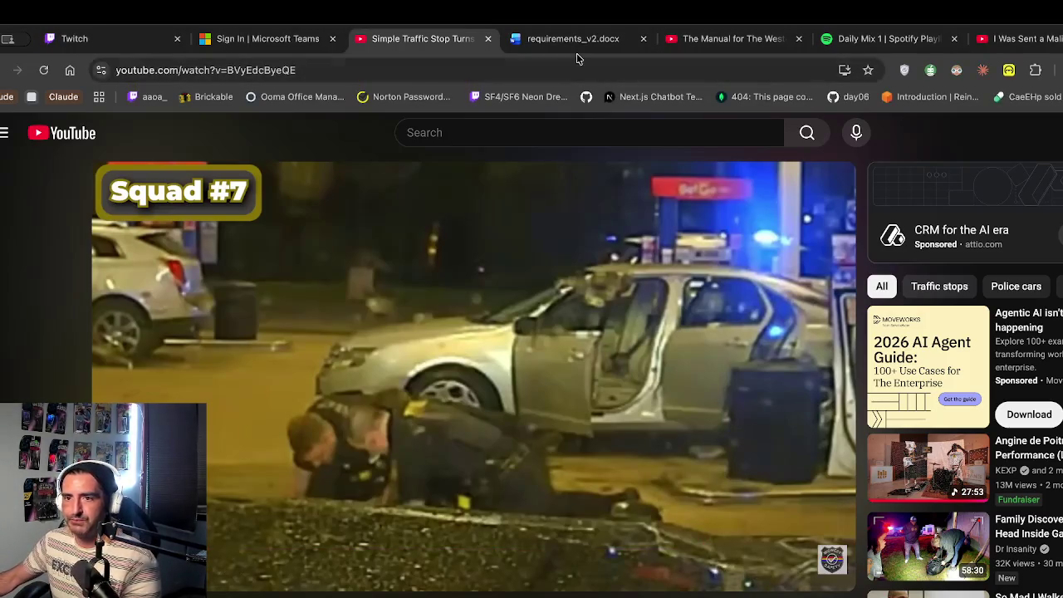
# Switch to the Spotify tab, then open excalidraw.com in a new tab
pyautogui.click(855, 39)
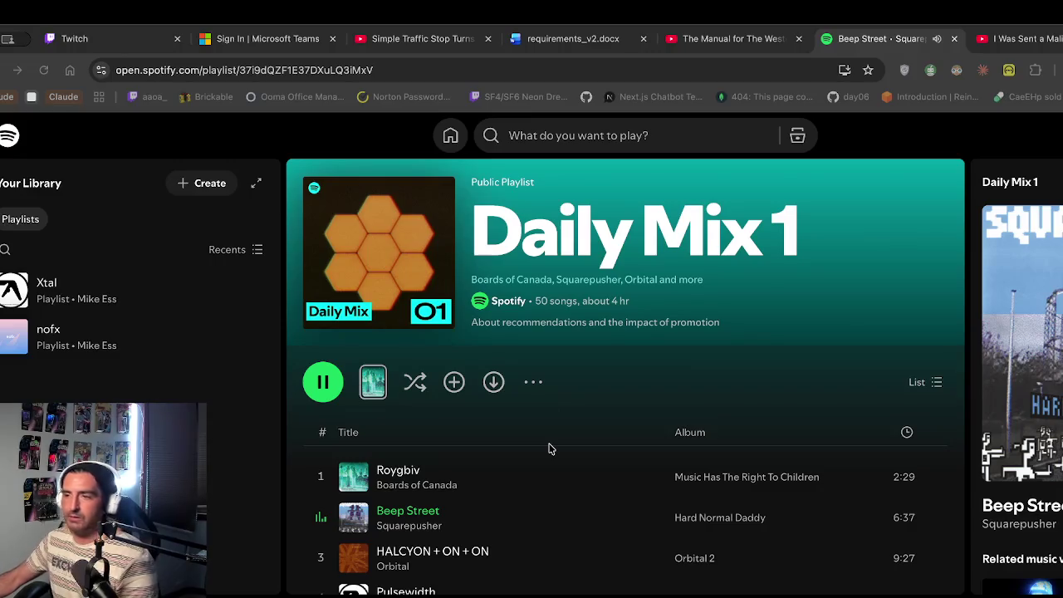
pyautogui.hotkey('ctrl', 't')
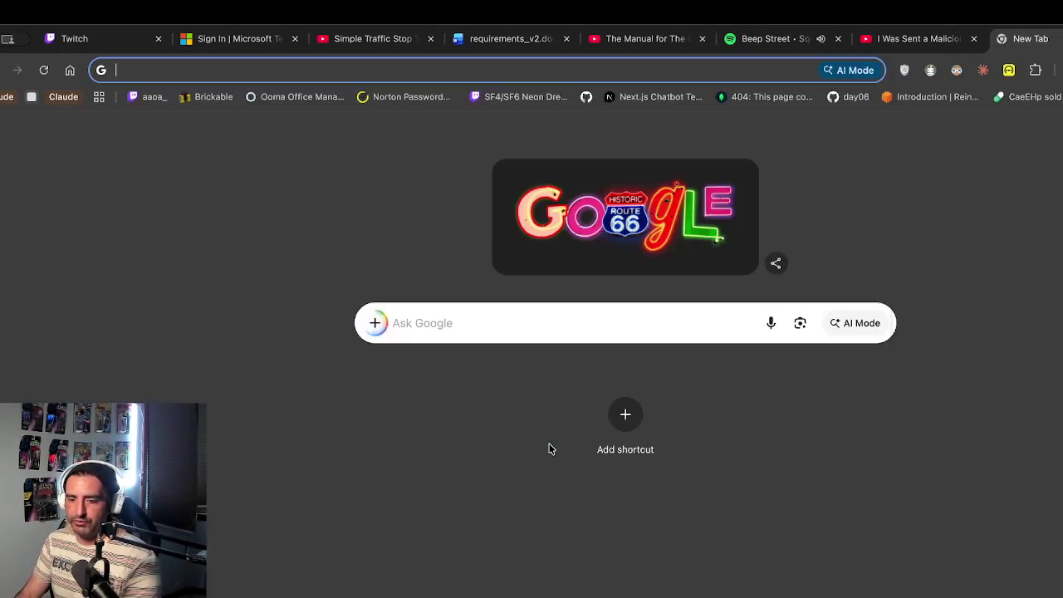
pyautogui.write('ex')
pyautogui.press('Return')
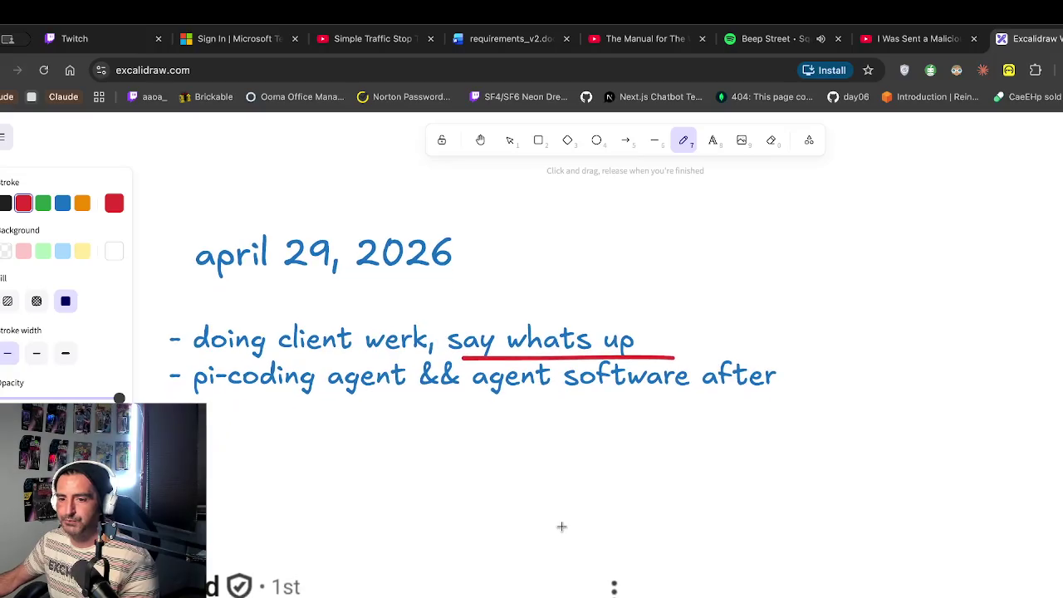
# Start a red April 30 heading right of the April 29 notes, then open a new tab
pyautogui.hscroll(2, 378, 377)
pyautogui.scroll(-1, 377, 377)
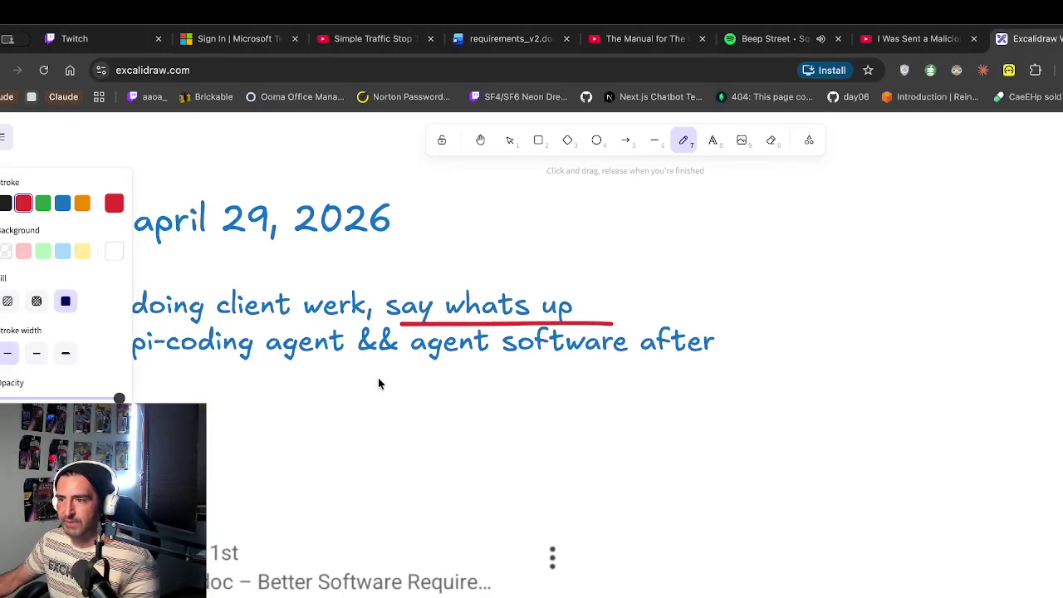
pyautogui.click(707, 150)
pyautogui.hscroll(2, 647, 273)
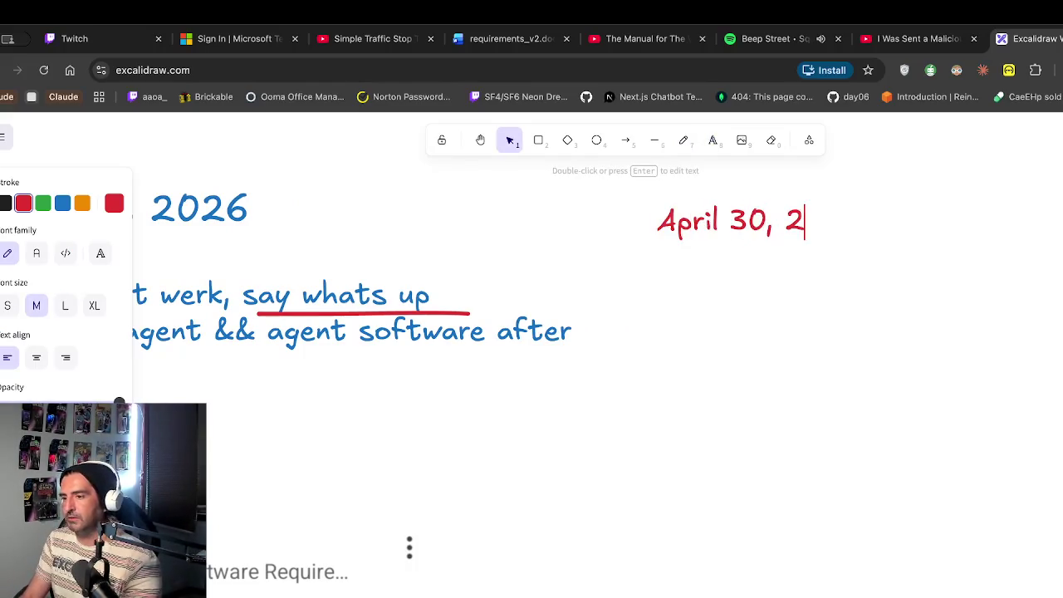
pyautogui.hotkey('ctrl', 't')
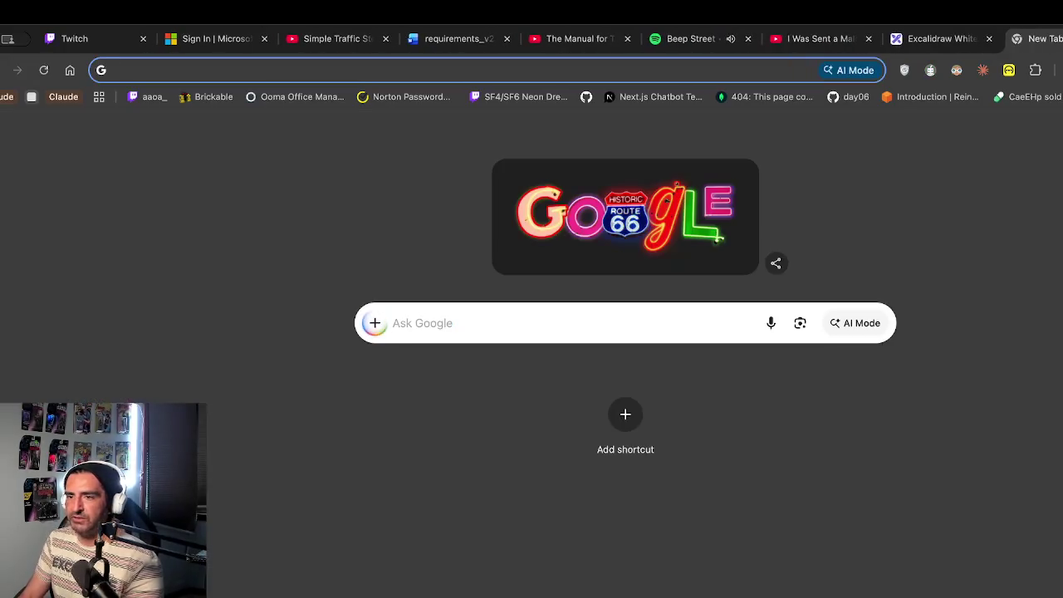
# Load the lounge-bar channel, zoom into the LinkedIn post image, then enlarge the YC Request for Startups image
pyautogui.hotkey('ctrl', 'v')
pyautogui.press('Return')
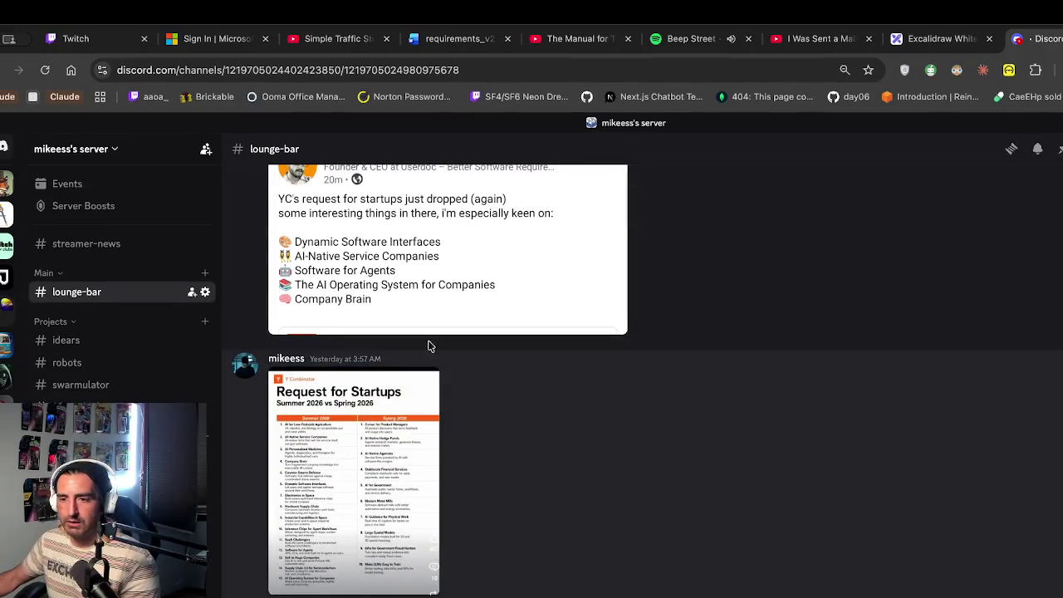
pyautogui.click(432, 329)
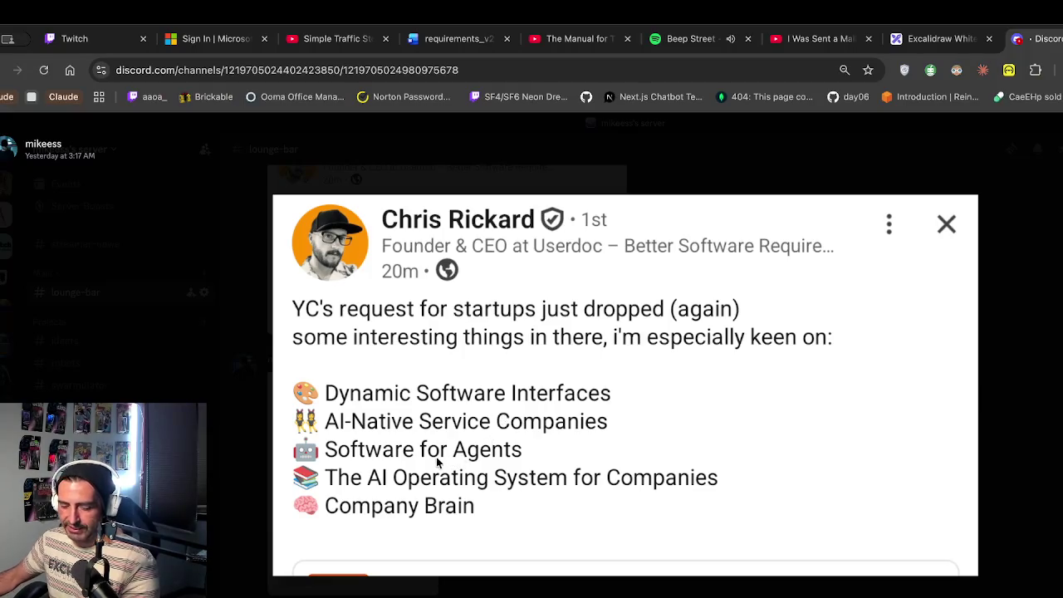
pyautogui.click(955, 229)
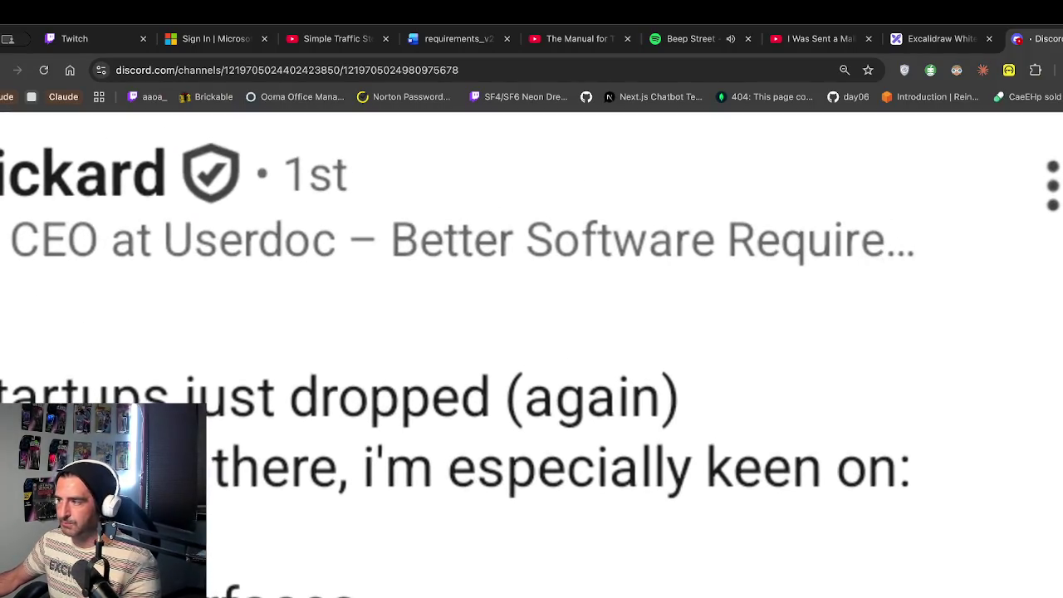
pyautogui.press('Escape')
pyautogui.click(351, 465)
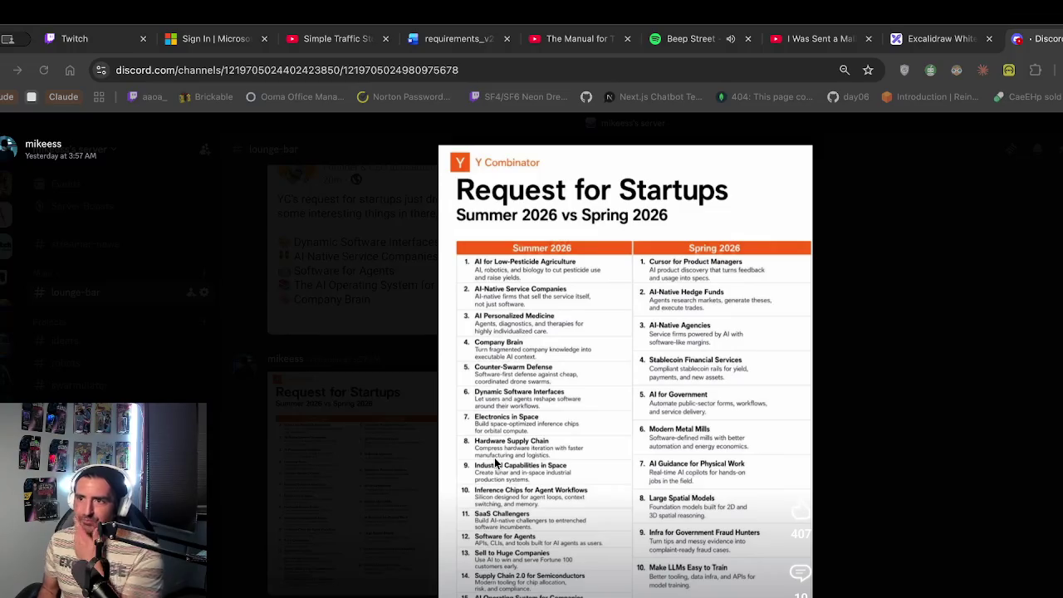
pyautogui.hotkey('ctrl', 't')
# Go to the GitHub dashboard and open the SaaSy-Solutions/mockforge repository
pyautogui.write('git')
pyautogui.press('Return')
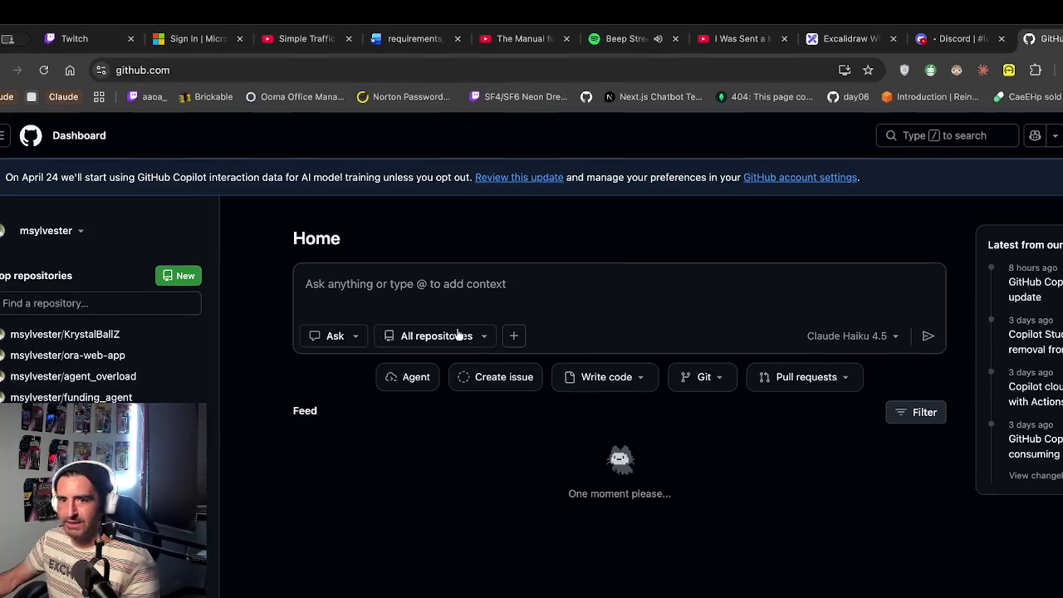
pyautogui.scroll(-7, 313, 442)
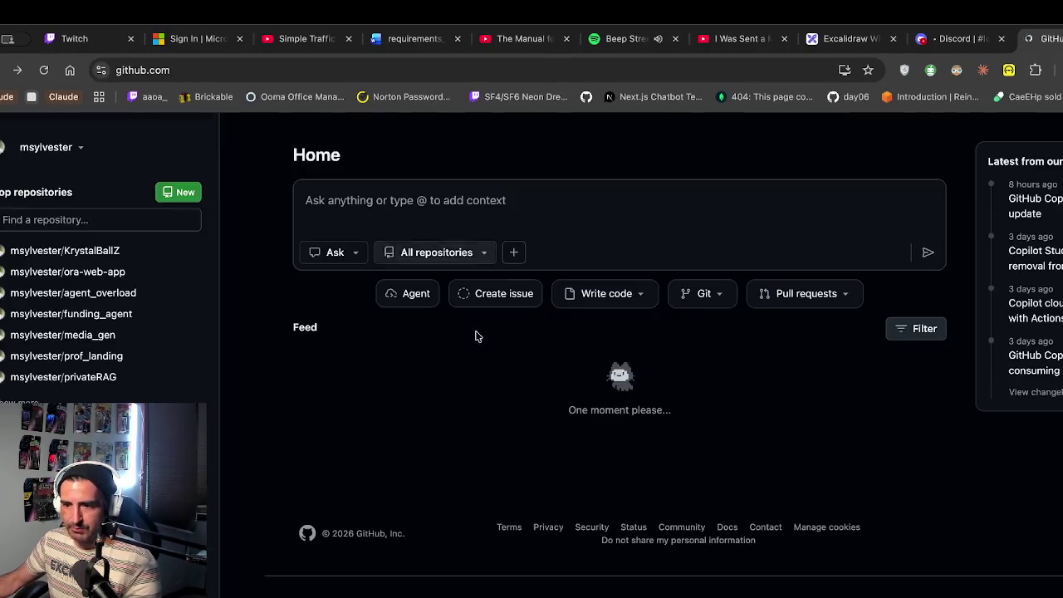
pyautogui.scroll(-6, 470, 369)
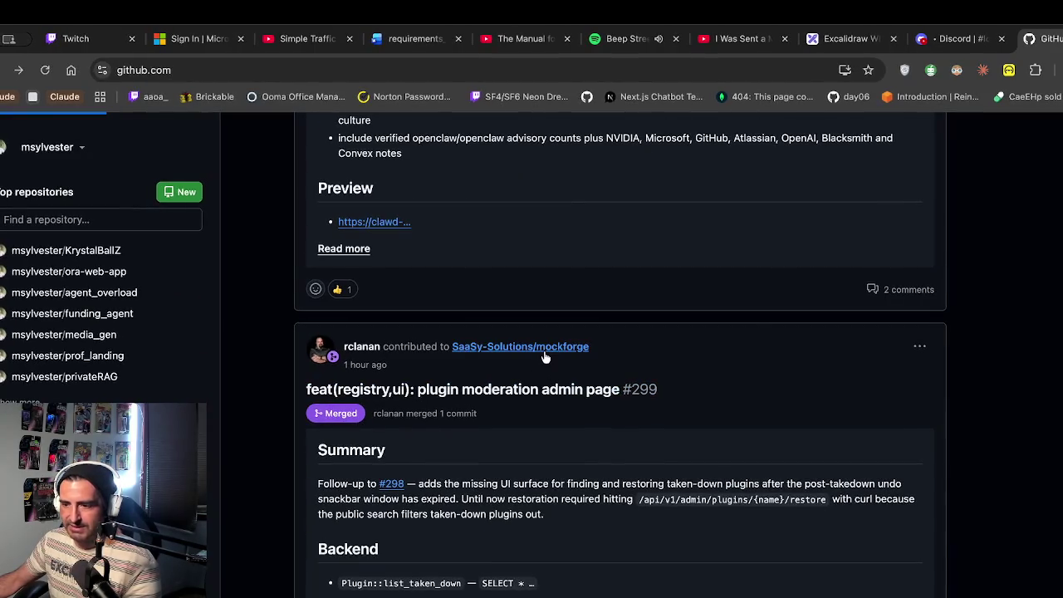
pyautogui.click(544, 349)
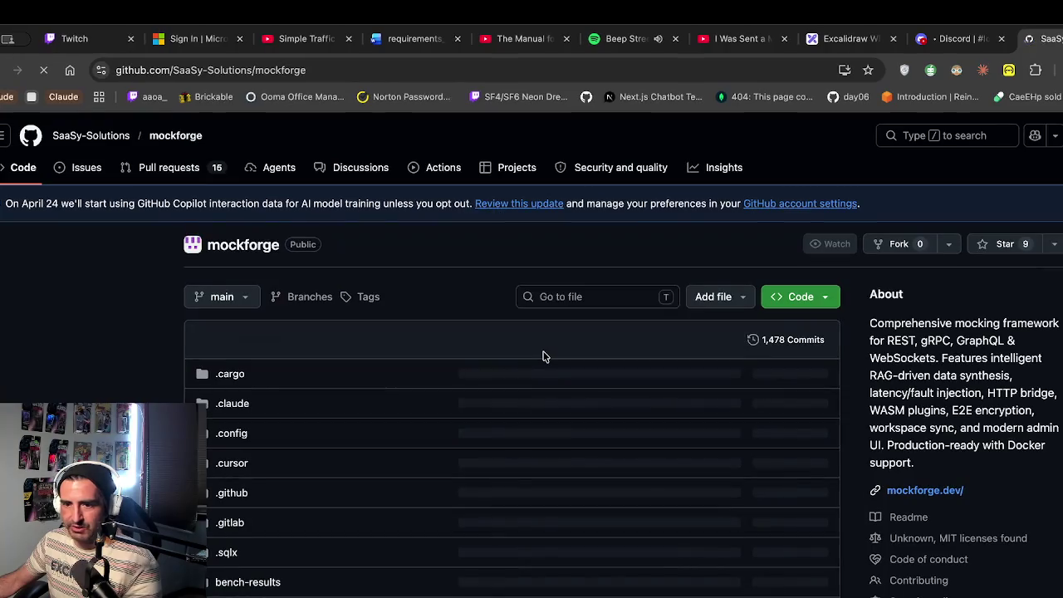
# Skim through the mockforge repository's files and README
pyautogui.scroll(-3, 257, 398)
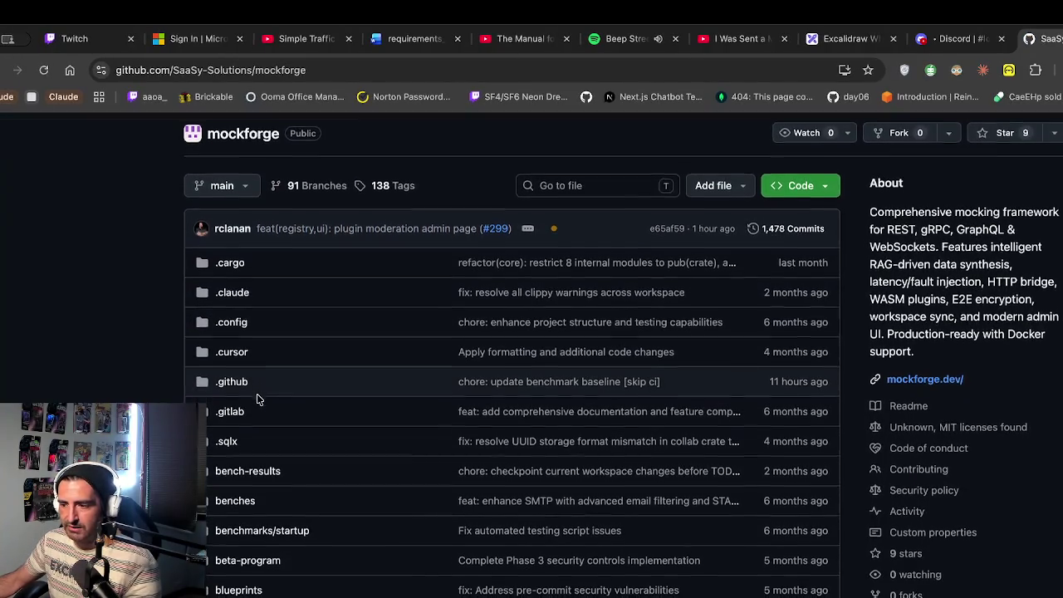
pyautogui.scroll(-20, 452, 411)
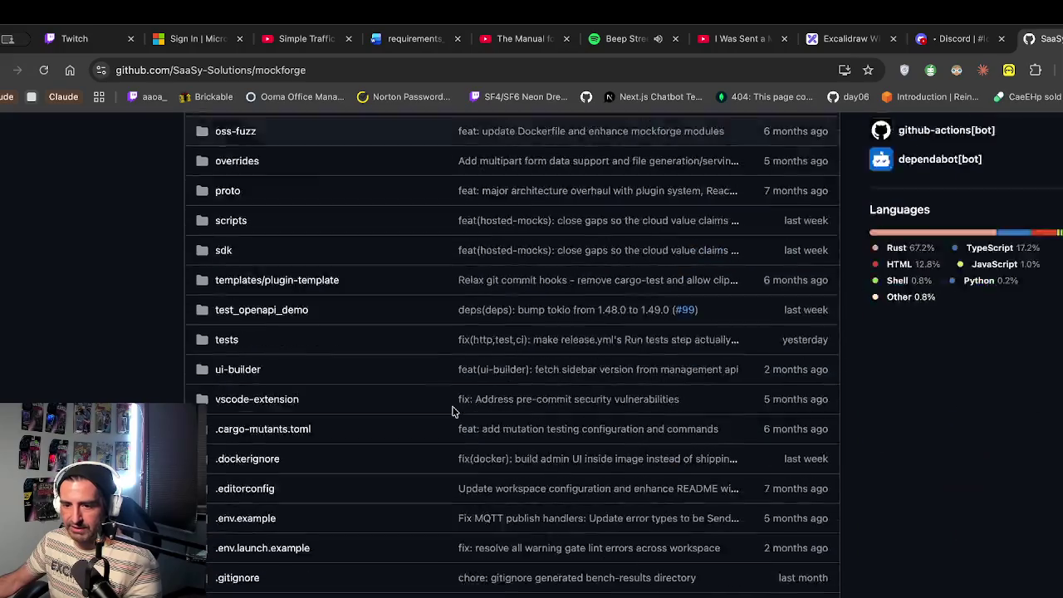
pyautogui.scroll(-20, 453, 411)
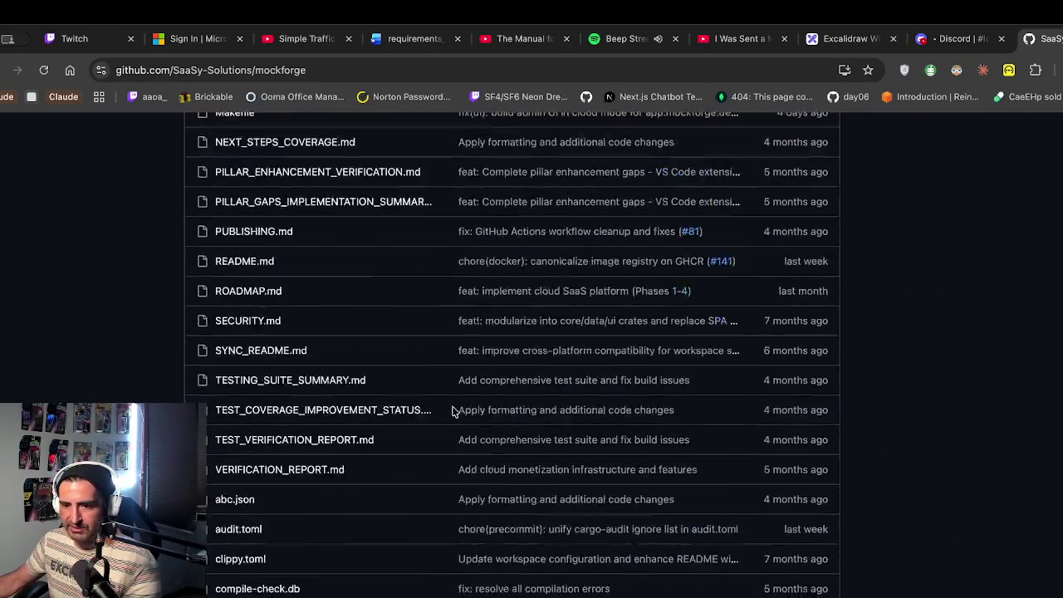
pyautogui.scroll(-5, 453, 411)
pyautogui.scroll(1, 341, 286)
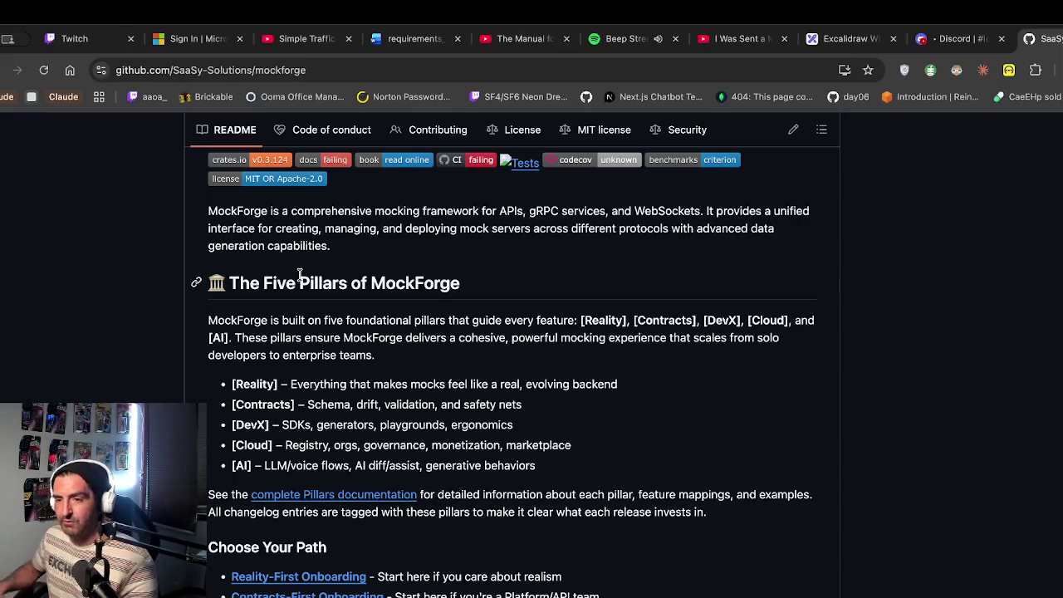
pyautogui.scroll(-7, 300, 275)
pyautogui.scroll(-15, 301, 280)
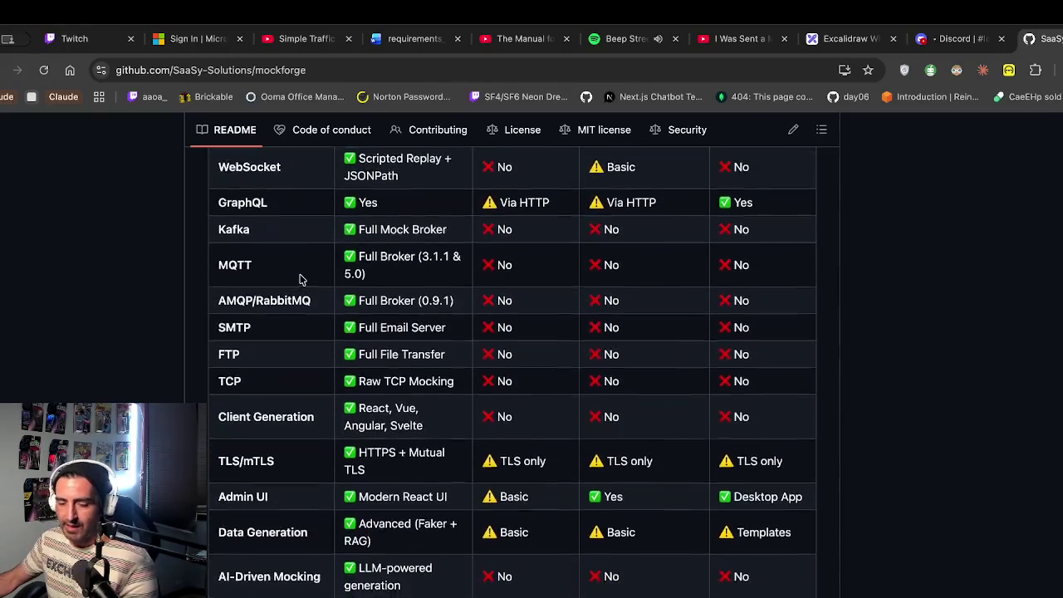
pyautogui.scroll(1, 299, 275)
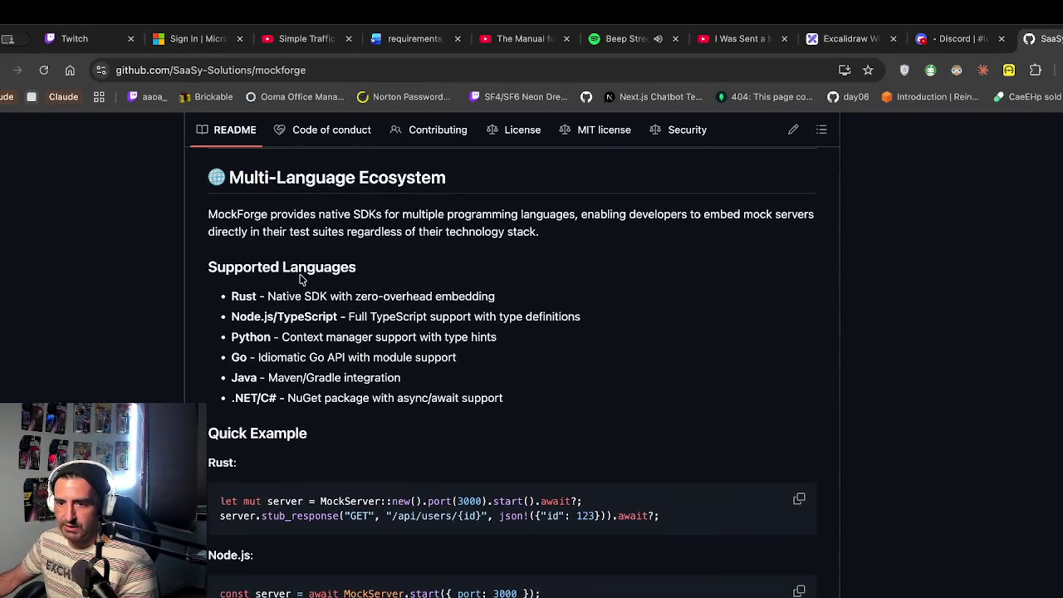
pyautogui.scroll(20, 452, 251)
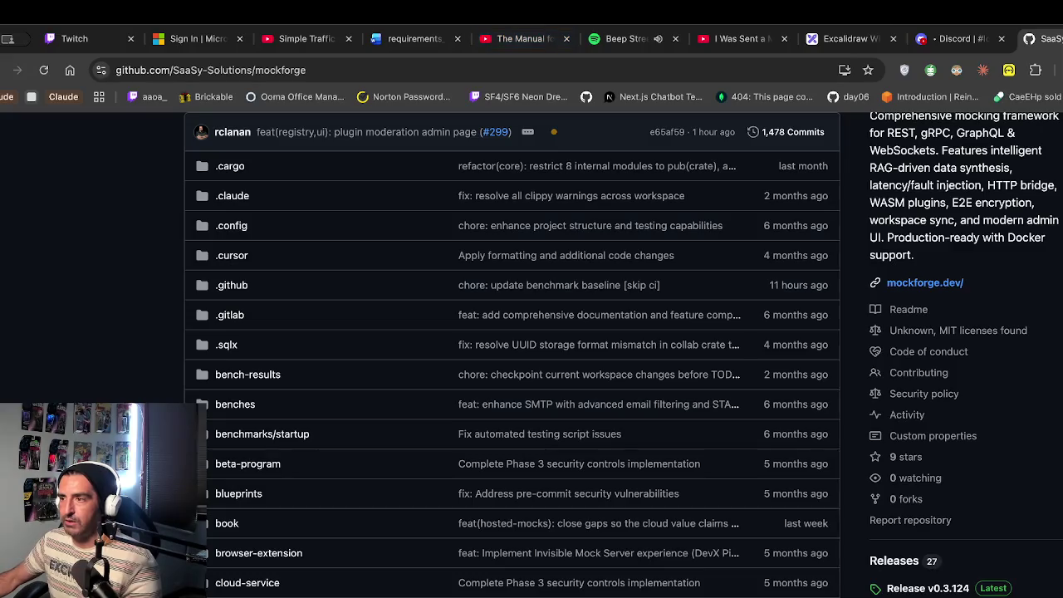
# Return to the Excalidraw whiteboard and deselect the 'April 30, 2026' heading
pyautogui.hotkey('ctrl', 'shift', 'Tab')
pyautogui.hotkey('ctrl', 'shift', 'Tab')
pyautogui.hscroll(2, 636, 317)
pyautogui.click(687, 350)
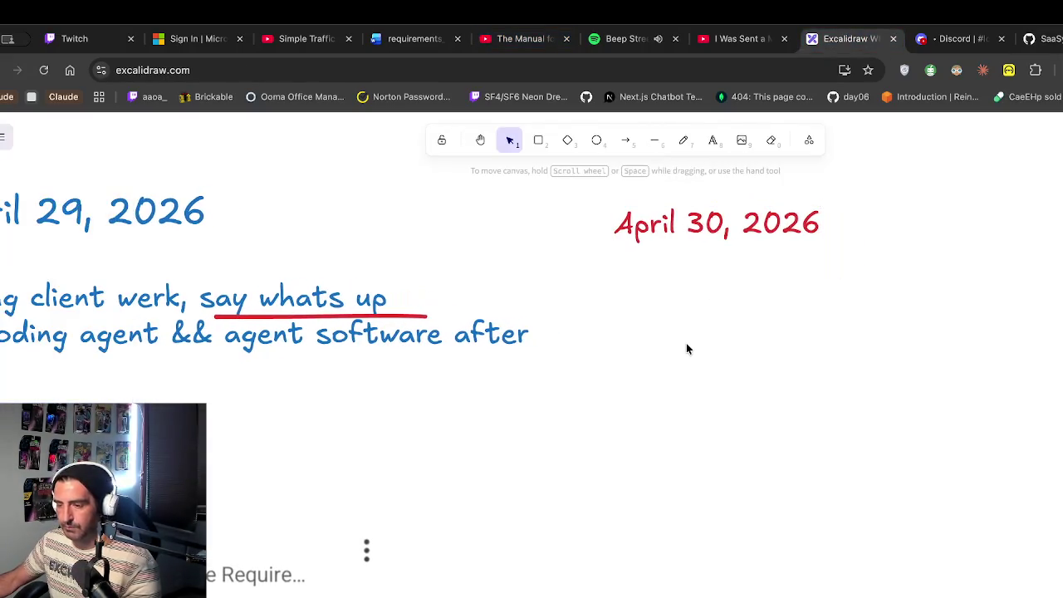
# Add the red note '1. my next video pi coding agent' below the April 30 heading
pyautogui.click(712, 140)
pyautogui.click(631, 278)
pyautogui.write('1.')
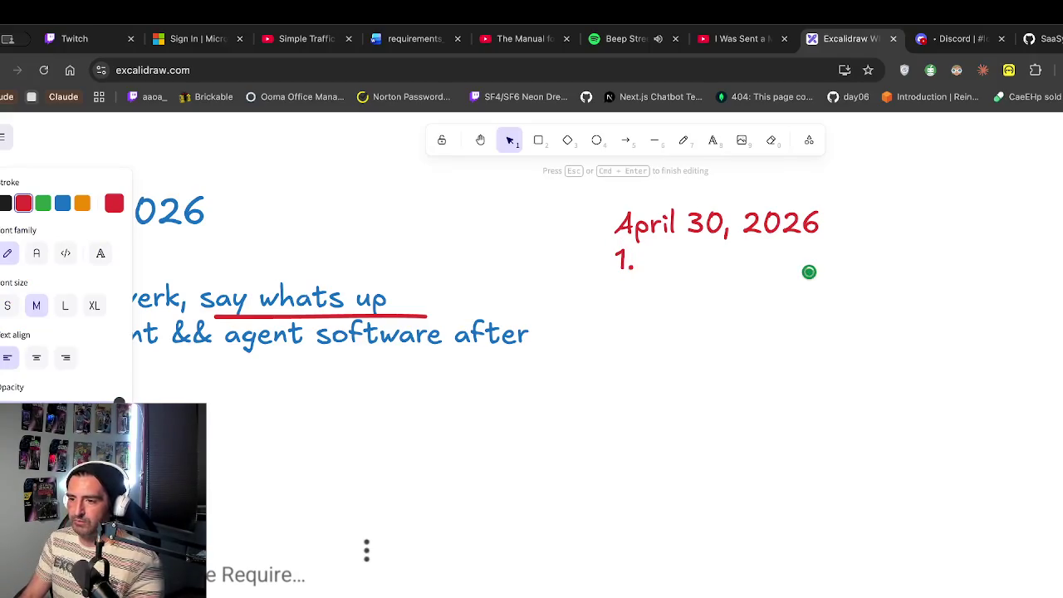
pyautogui.write(' my next vid')
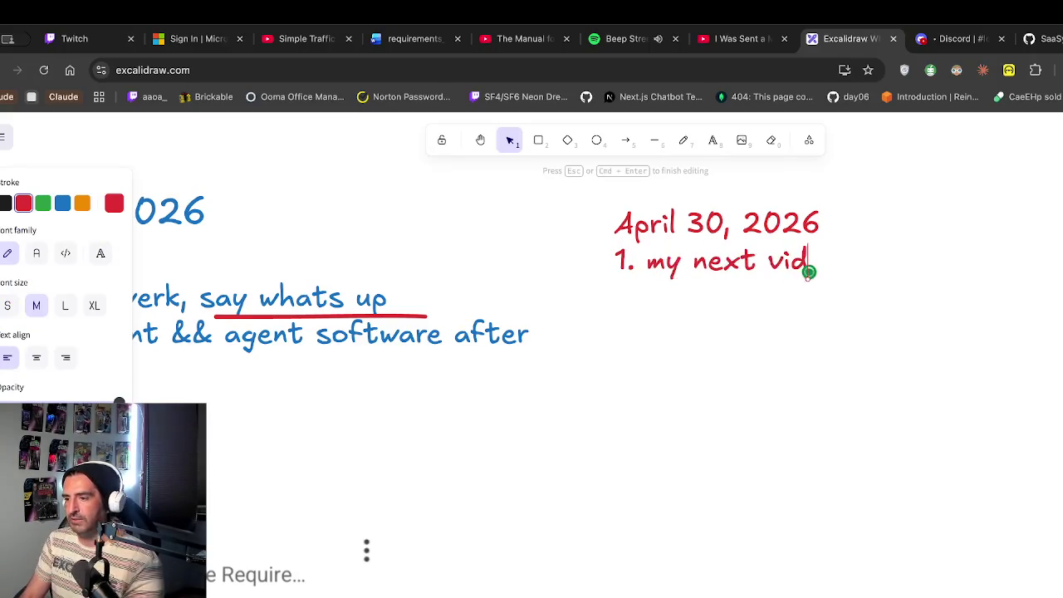
pyautogui.write('eo pi coding agent')
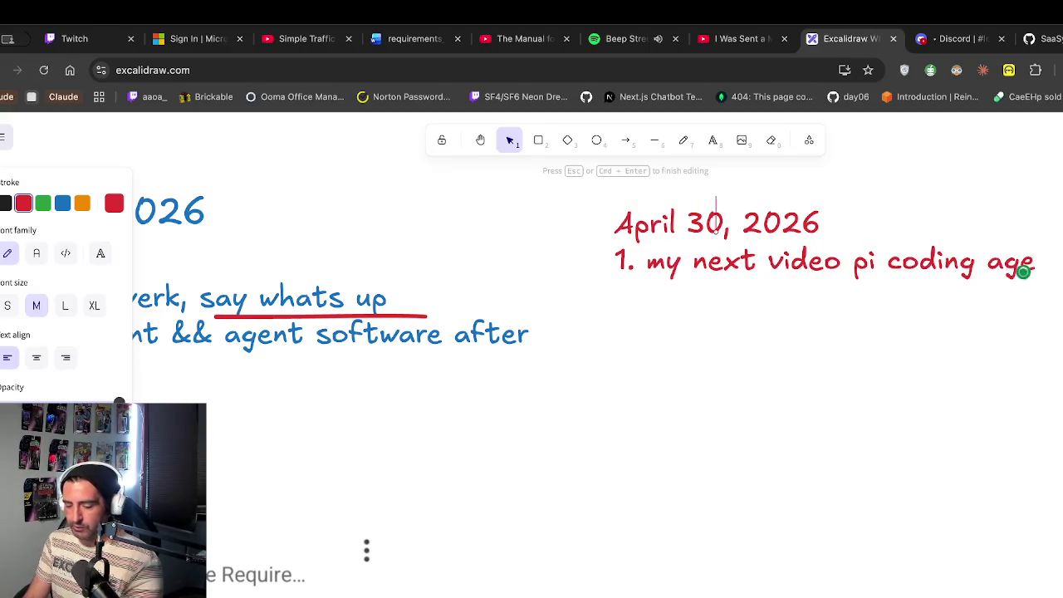
# Open a new browser tab and load YouTube
pyautogui.press('super+t')
pyautogui.press('super+v')
pyautogui.press('Return')
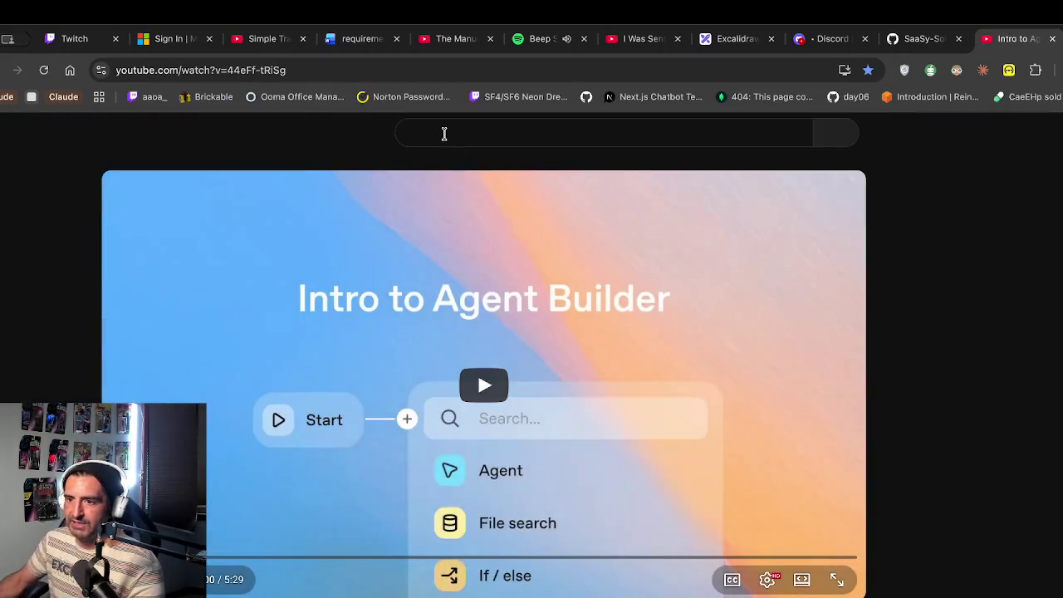
# Search YouTube for 'pi coding agent' and scroll through the results
pyautogui.click(443, 132)
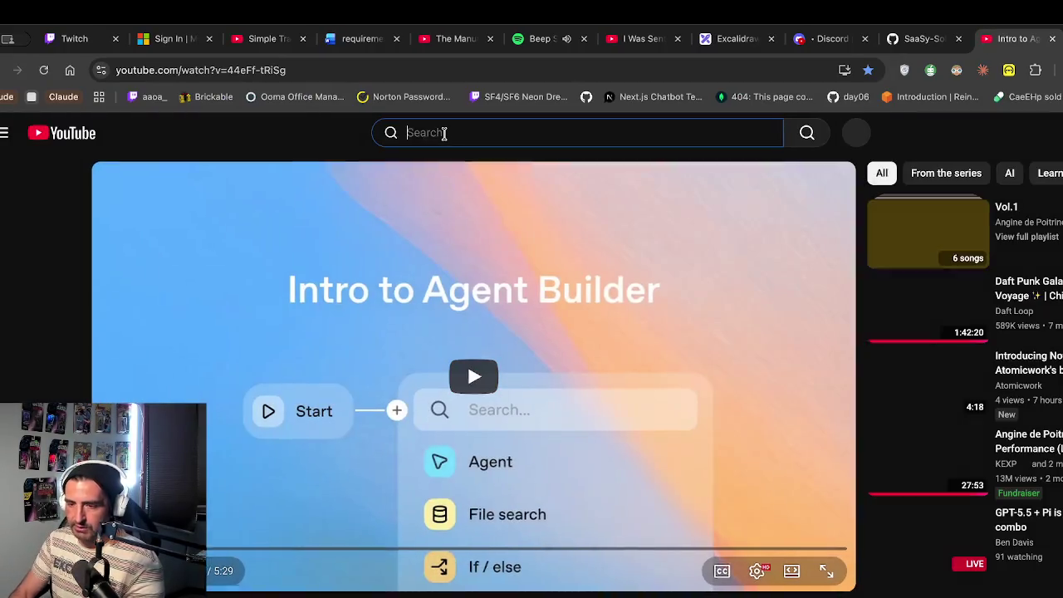
pyautogui.write('pi coding agent')
pyautogui.press('Return')
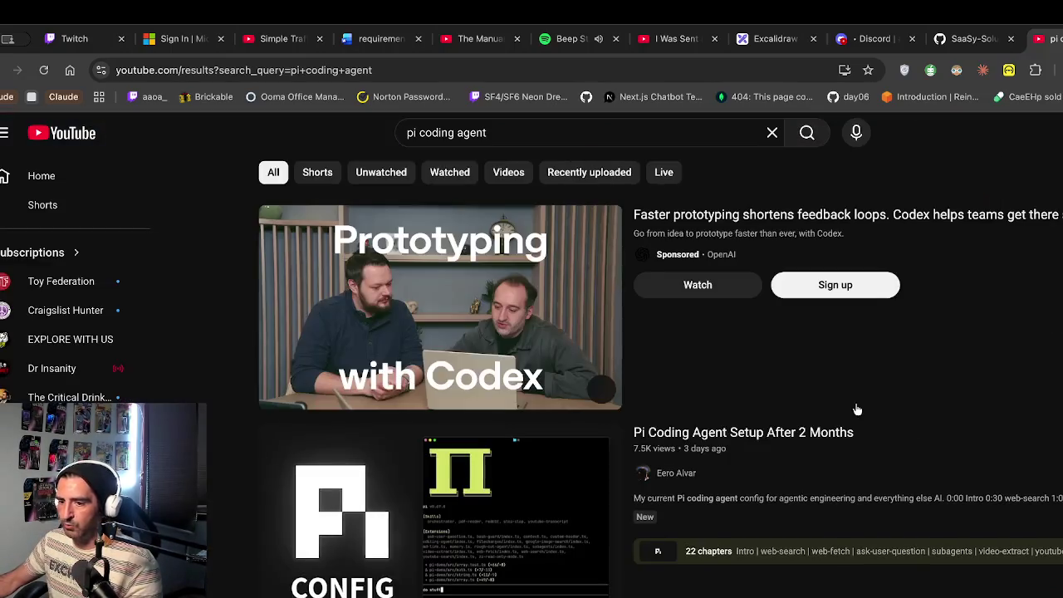
pyautogui.scroll(-2, 589, 430)
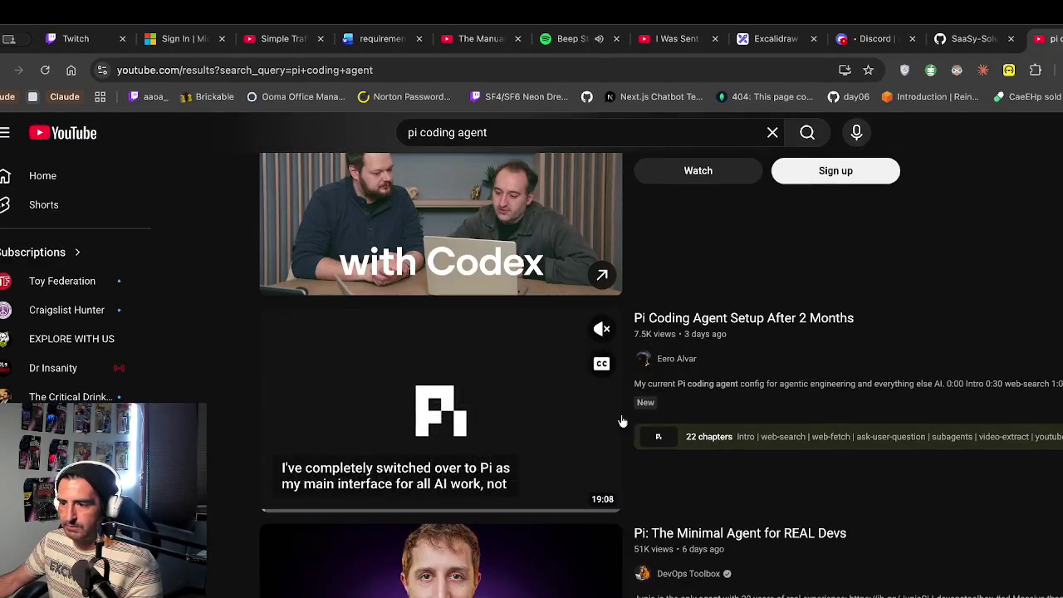
pyautogui.scroll(-3, 648, 390)
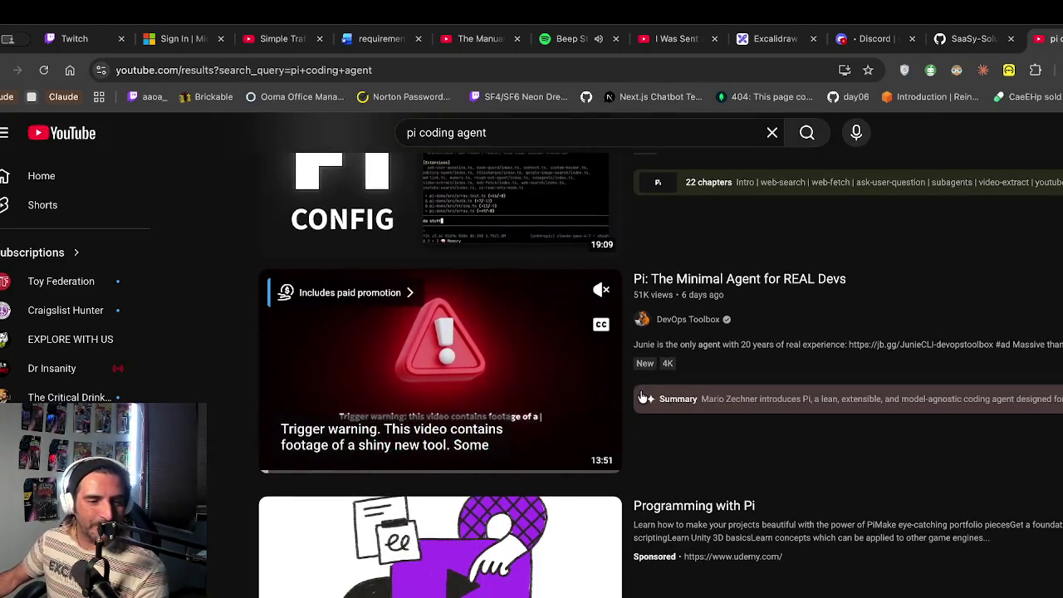
pyautogui.scroll(-2, 643, 398)
pyautogui.scroll(-2, 642, 397)
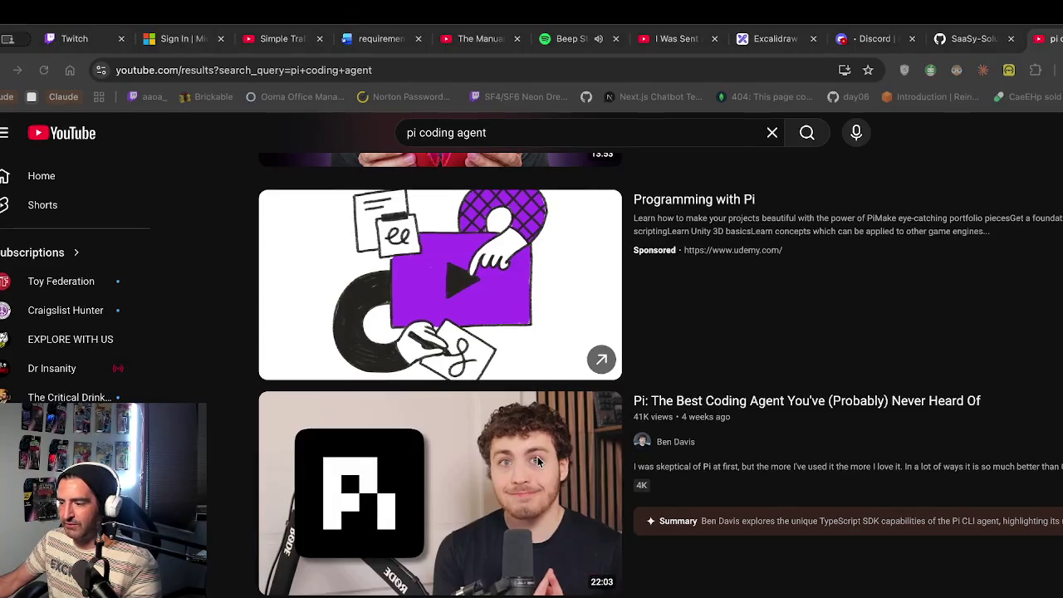
pyautogui.scroll(-1, 537, 456)
pyautogui.scroll(-1, 537, 456)
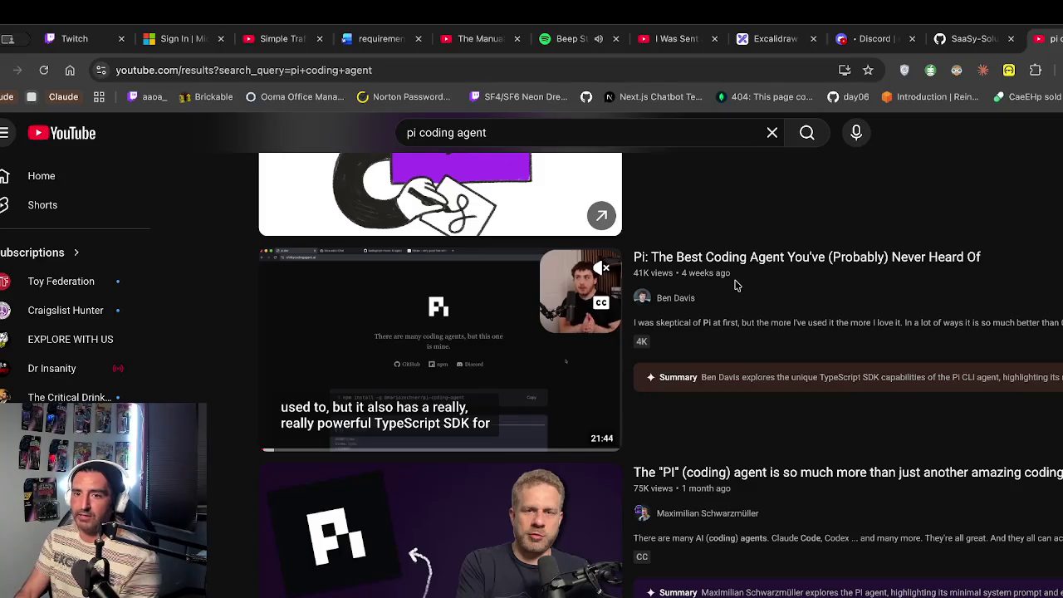
# Load krystalballz.xyz in a new tab
pyautogui.hotkey('ctrl', 't')
pyautogui.write('krystalballz.xyz')
pyautogui.press('Return')
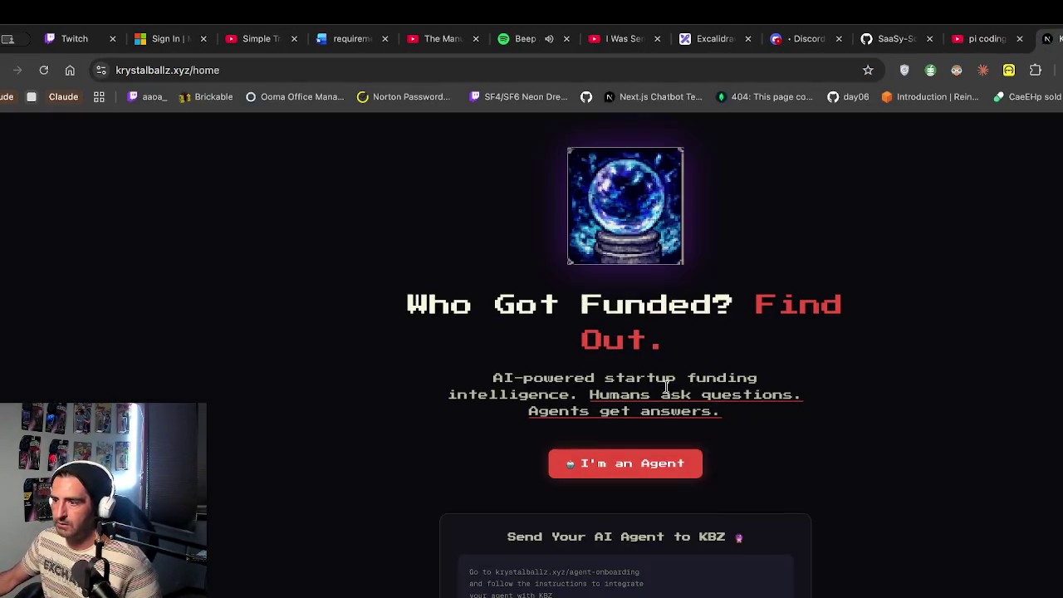
# Open Krystal Ball Z's 'I'm an Agent' onboarding page, then go back to the YouTube results
pyautogui.click(614, 468)
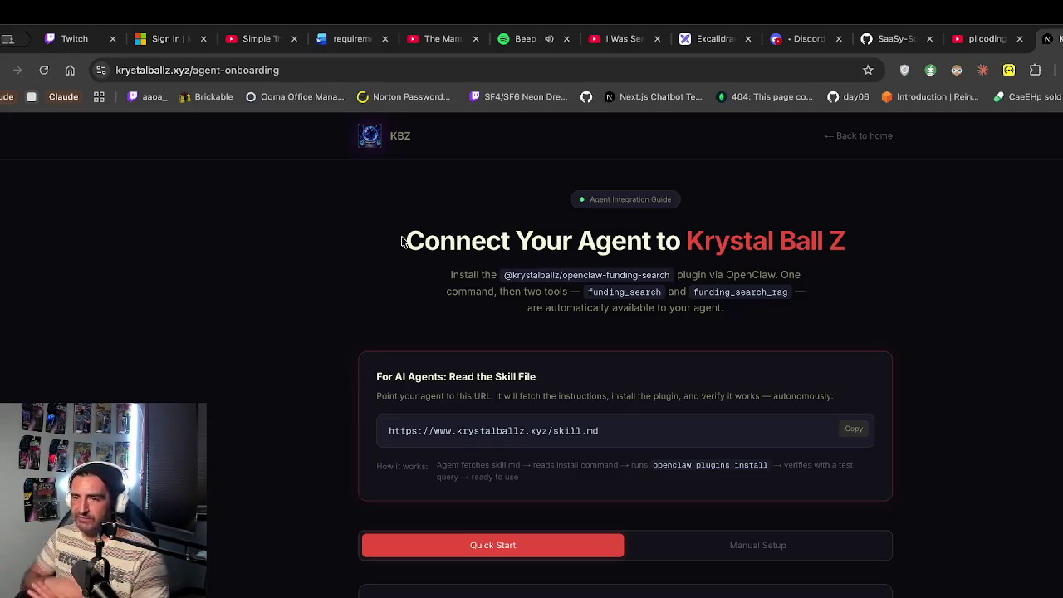
pyautogui.click(956, 39)
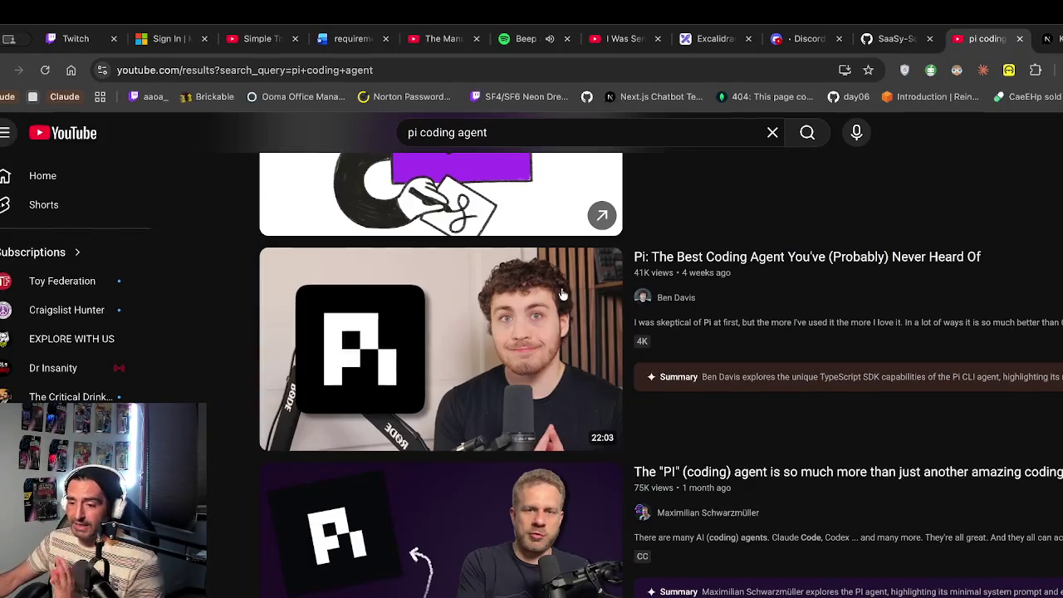
# Change the YouTube search to 'pi coding mario' and browse the results
pyautogui.moveTo(682, 304)
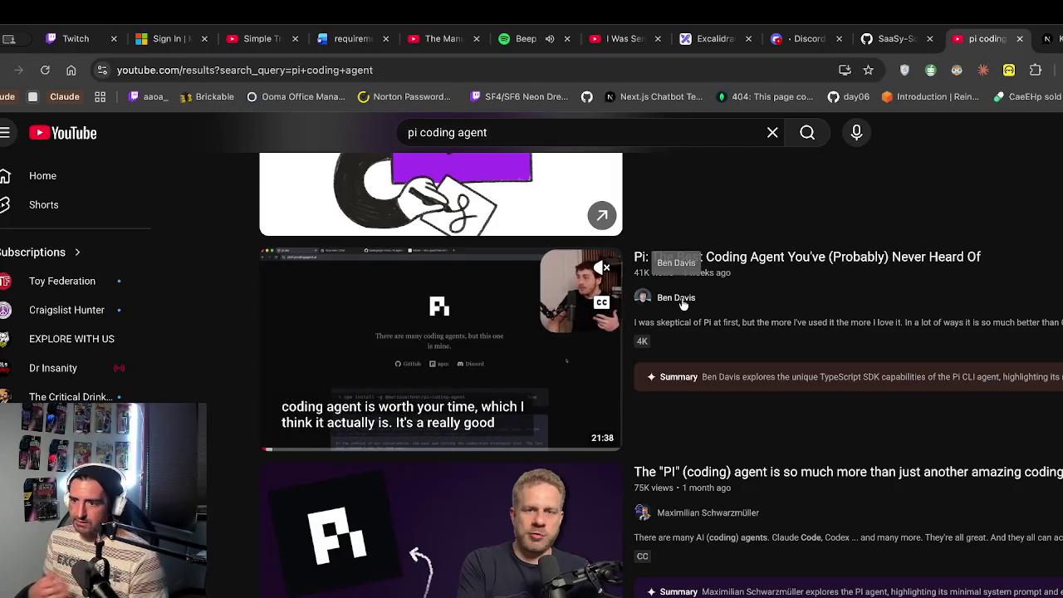
pyautogui.click(509, 142)
pyautogui.press('BackSpace')
pyautogui.press('BackSpace')
pyautogui.press('BackSpace')
pyautogui.write('mario')
pyautogui.press('Return')
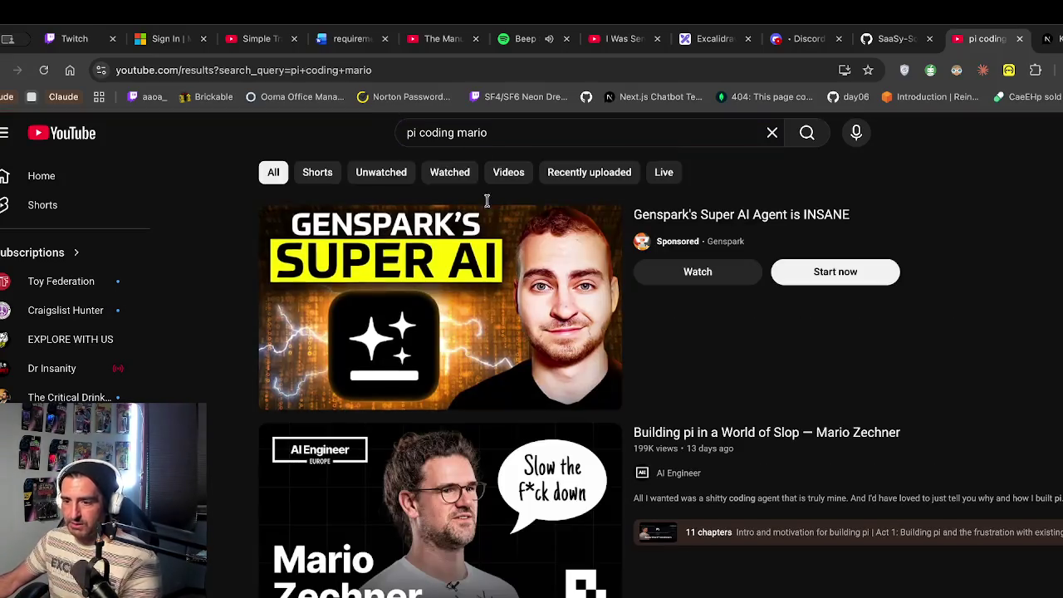
pyautogui.scroll(-2, 534, 344)
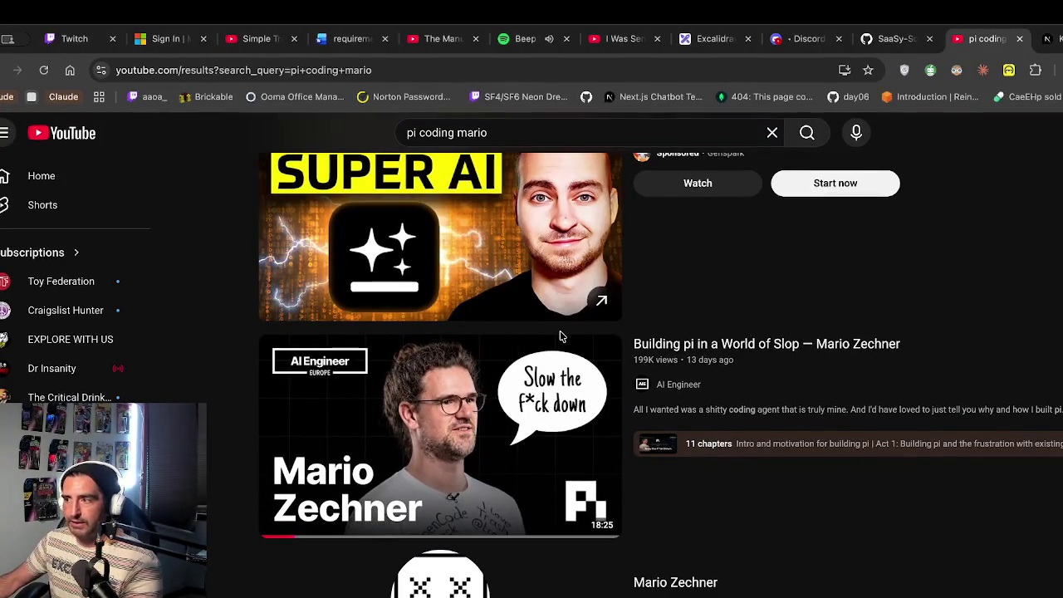
# Open the OpenClaw video from your channel, pause it, and return to Excalidraw
pyautogui.click(1058, 133)
pyautogui.click(1038, 179)
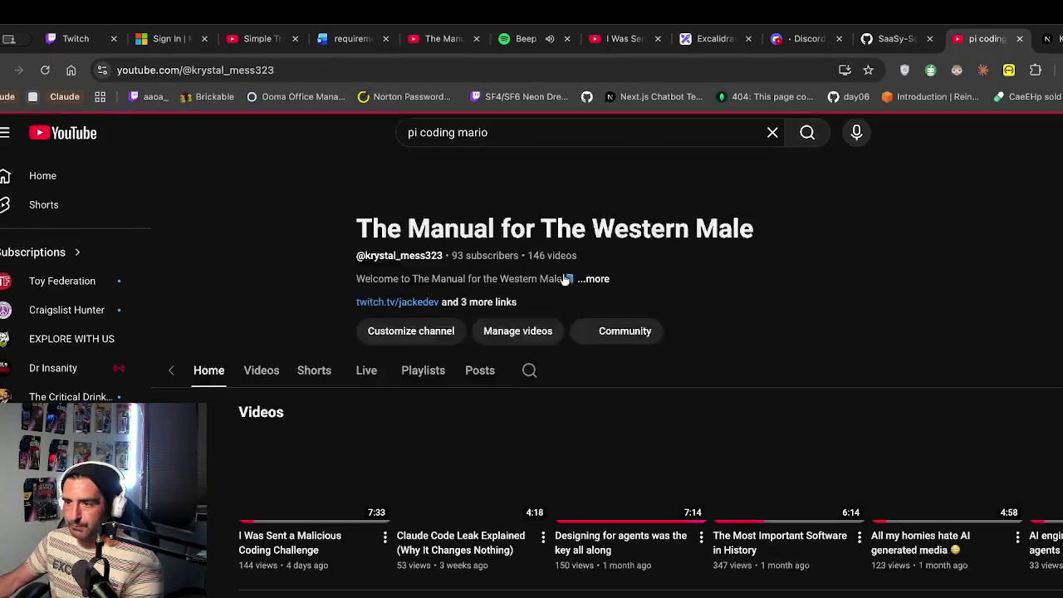
pyautogui.scroll(-2, 400, 322)
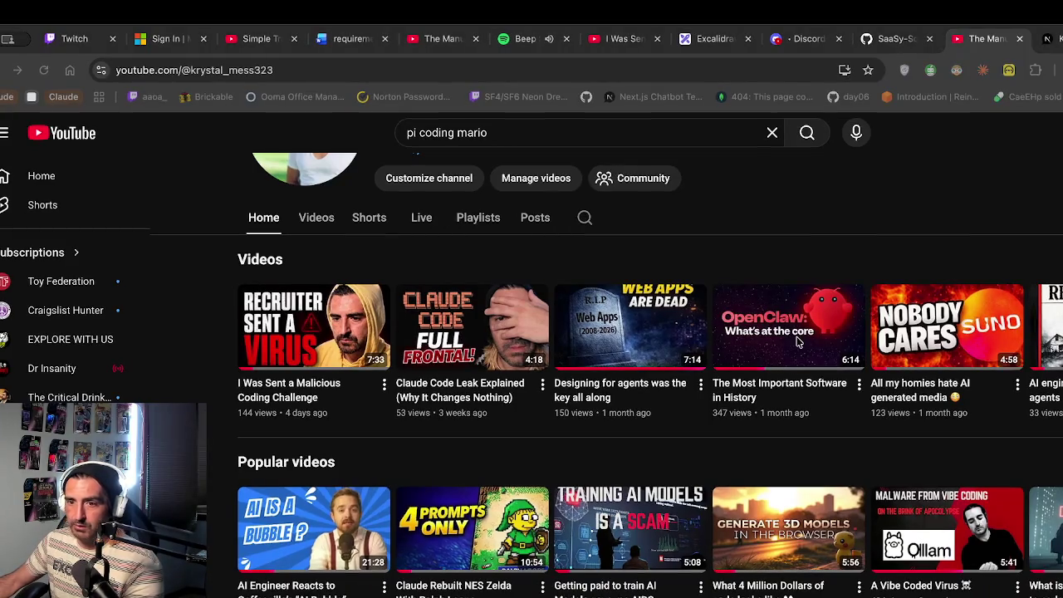
pyautogui.click(796, 336)
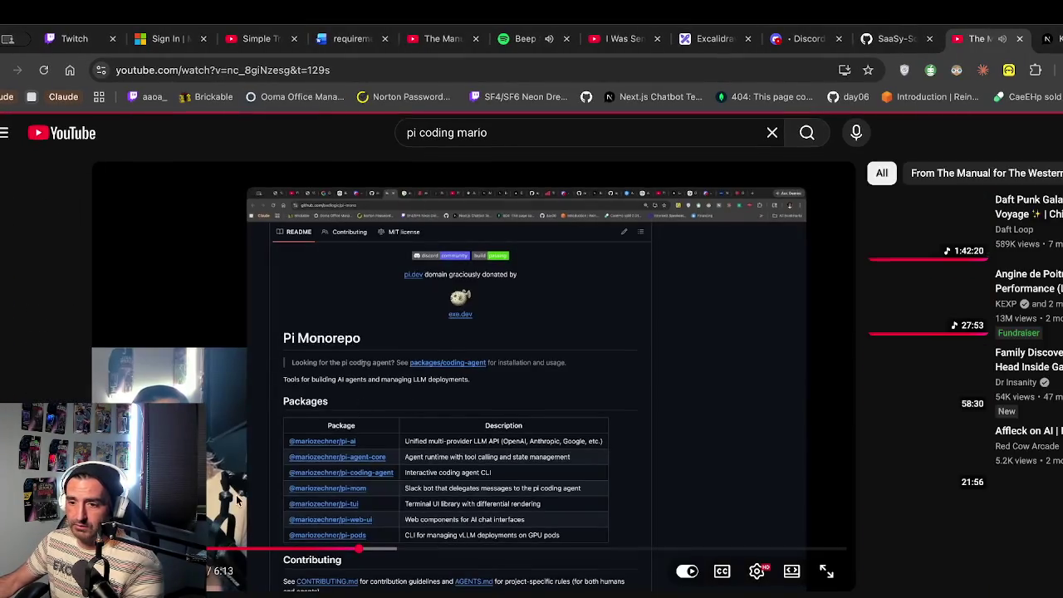
pyautogui.click(342, 415)
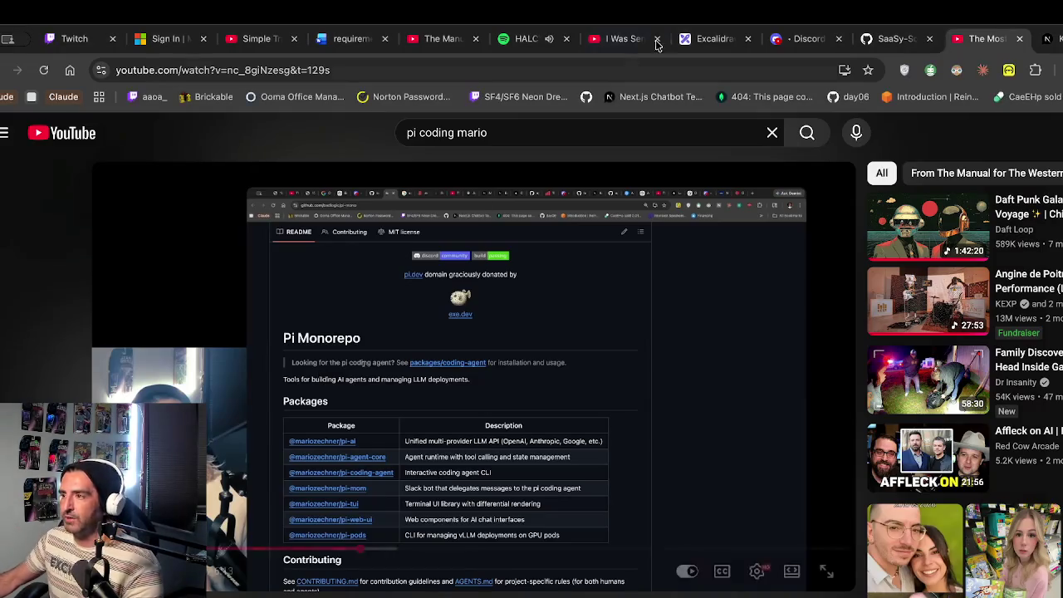
pyautogui.click(719, 38)
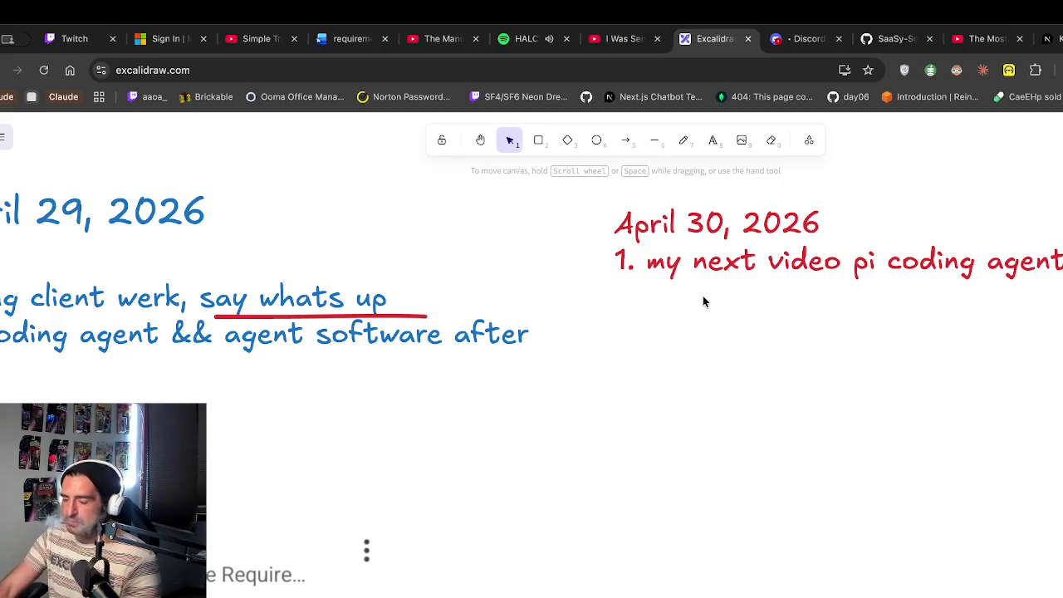
# Add the indented bullet '- i built a tutorial to build pi coding a…' under item 1
pyautogui.hscroll(3, 703, 301)
pyautogui.click(916, 280)
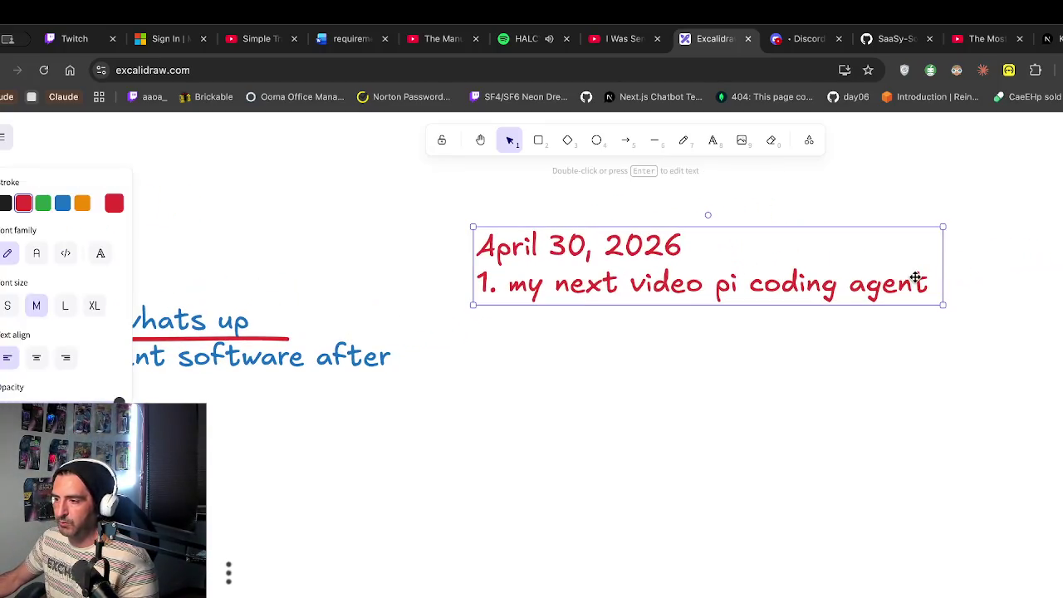
pyautogui.doubleClick(916, 280)
pyautogui.click(914, 280)
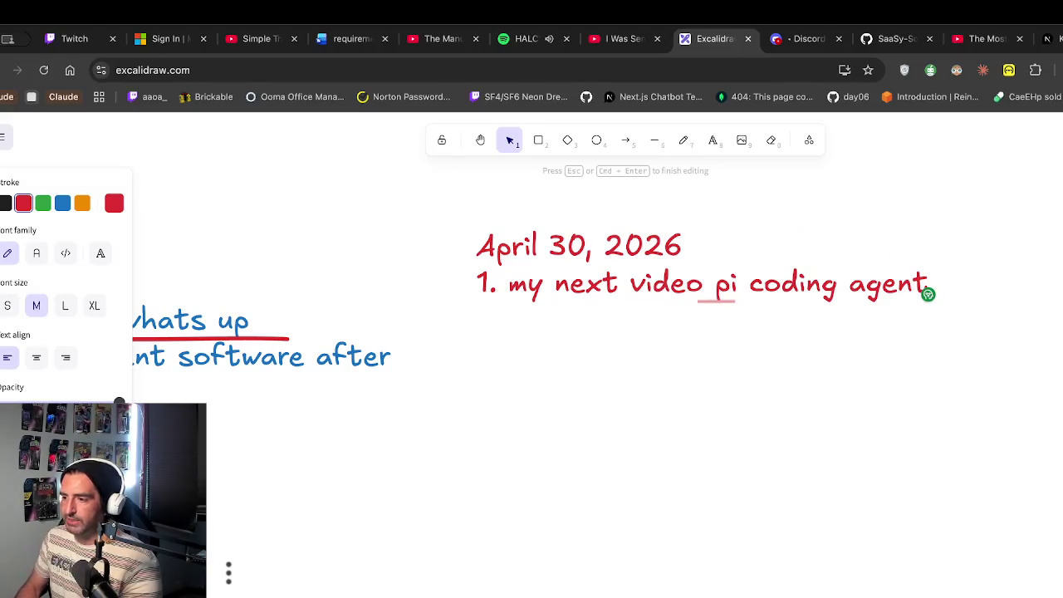
pyautogui.press('Return')
pyautogui.press('Tab')
pyautogui.write('- i b')
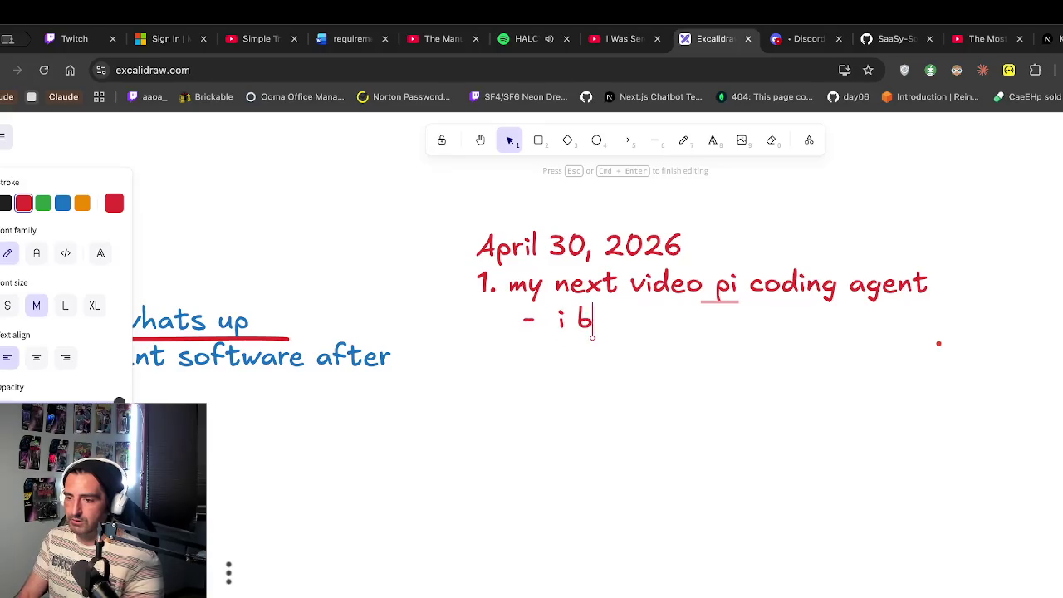
pyautogui.write('uilt a tut')
pyautogui.press('BackSpace')
pyautogui.press('BackSpace')
pyautogui.write('tutorial to b')
pyautogui.press('BackSpace')
pyautogui.press('BackSpace')
pyautogui.press('BackSpace')
pyautogui.write('build pi coding age')
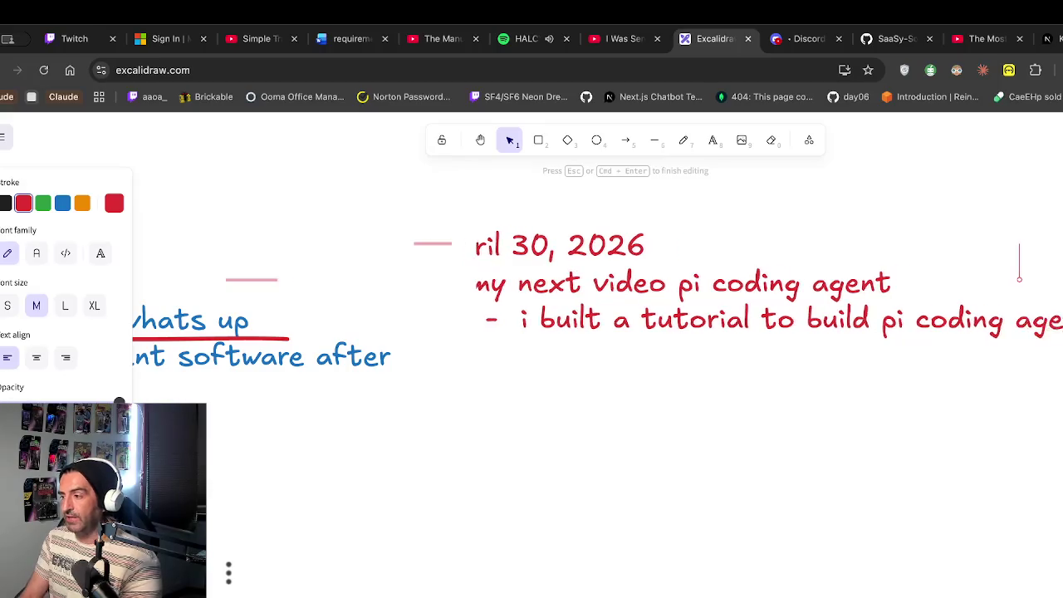
# Start another indented line under the tutorial bullet, then switch to the Spotify tab
pyautogui.press('Return')
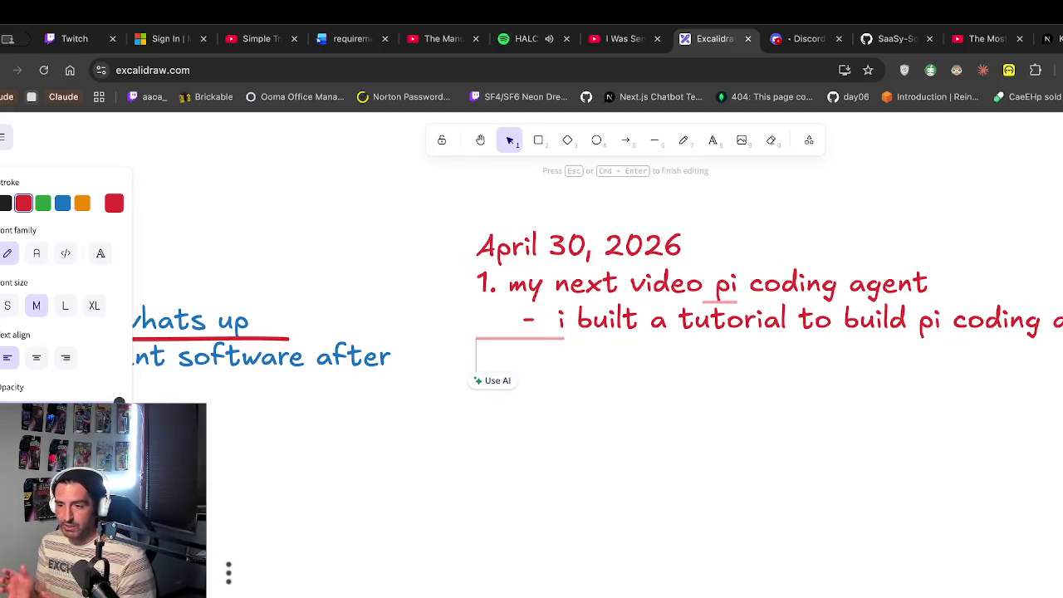
pyautogui.press('Tab')
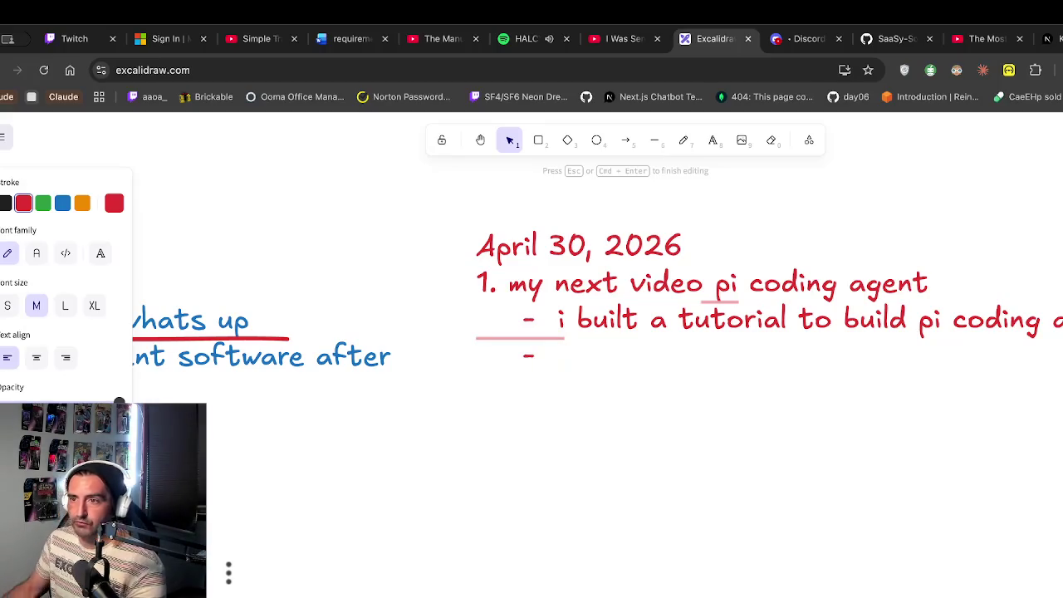
pyautogui.click(506, 40)
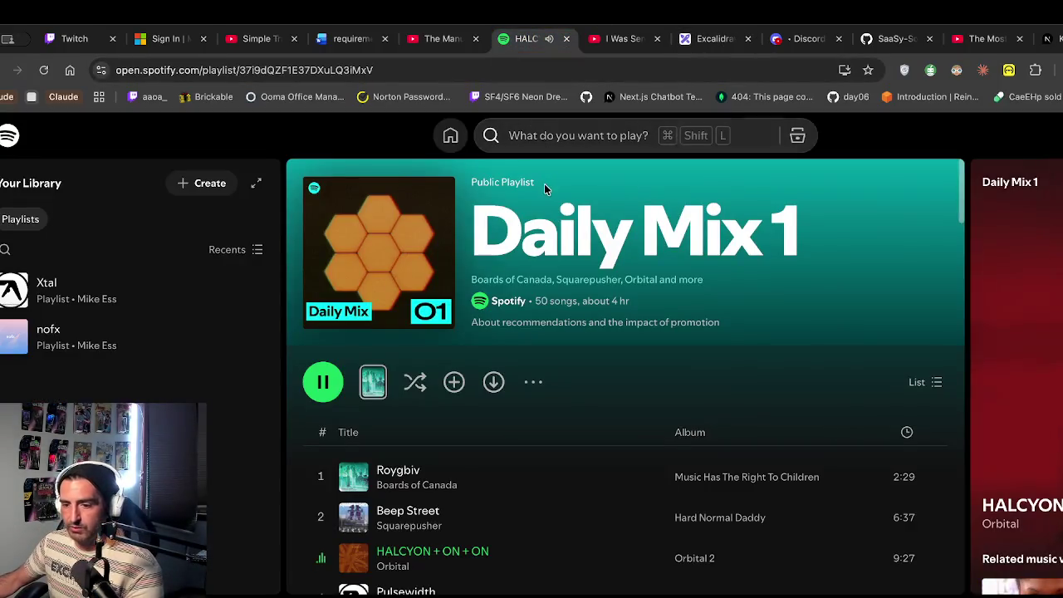
# Play Aphex Twin's 'Pulsewidth' from Daily Mix 1, then return to the Excalidraw notes
pyautogui.scroll(-1, 563, 334)
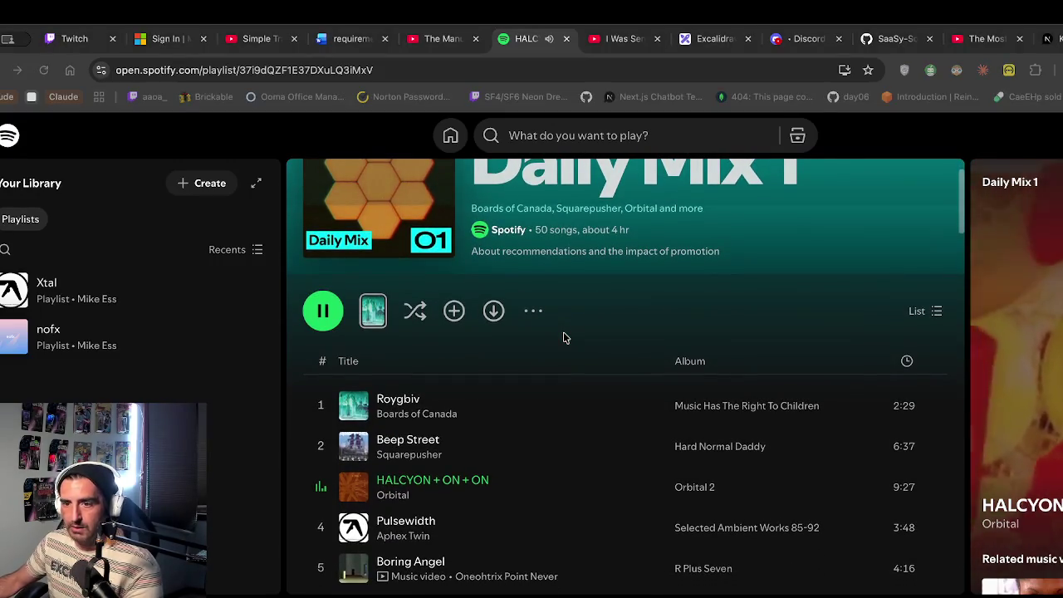
pyautogui.click(407, 523)
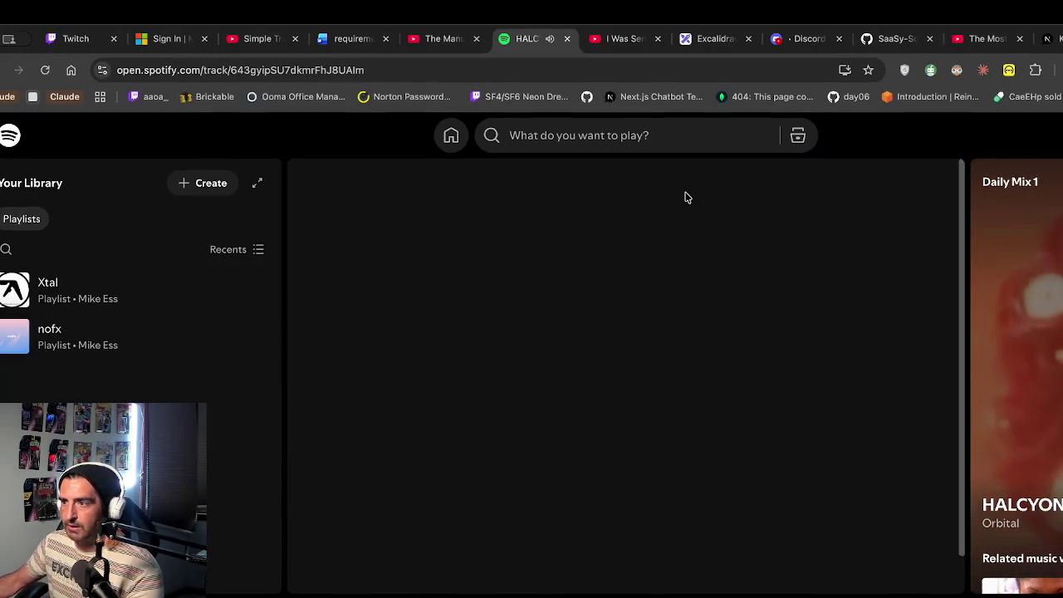
pyautogui.click(322, 381)
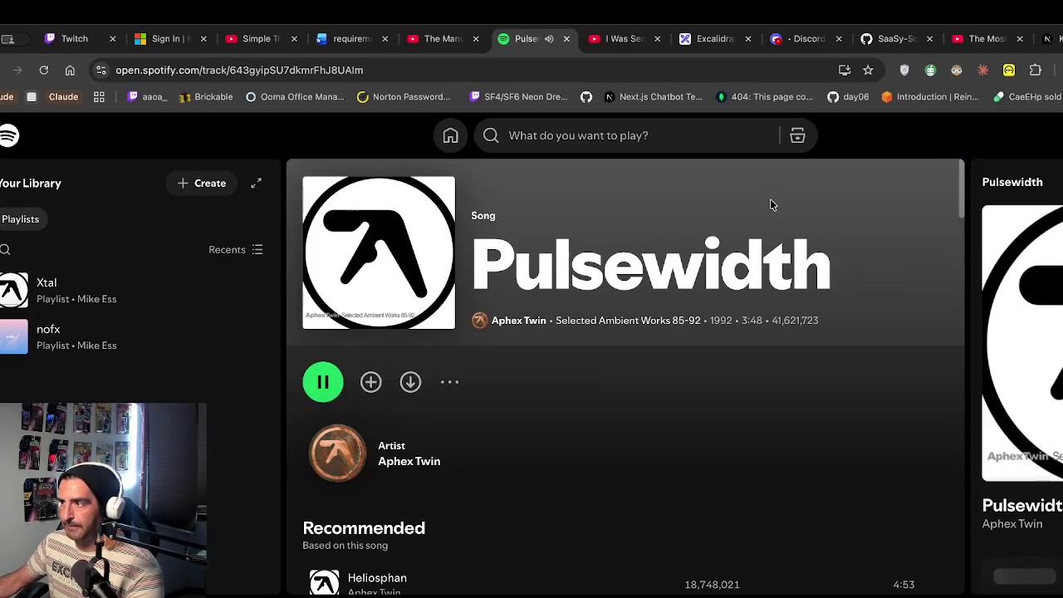
pyautogui.click(707, 41)
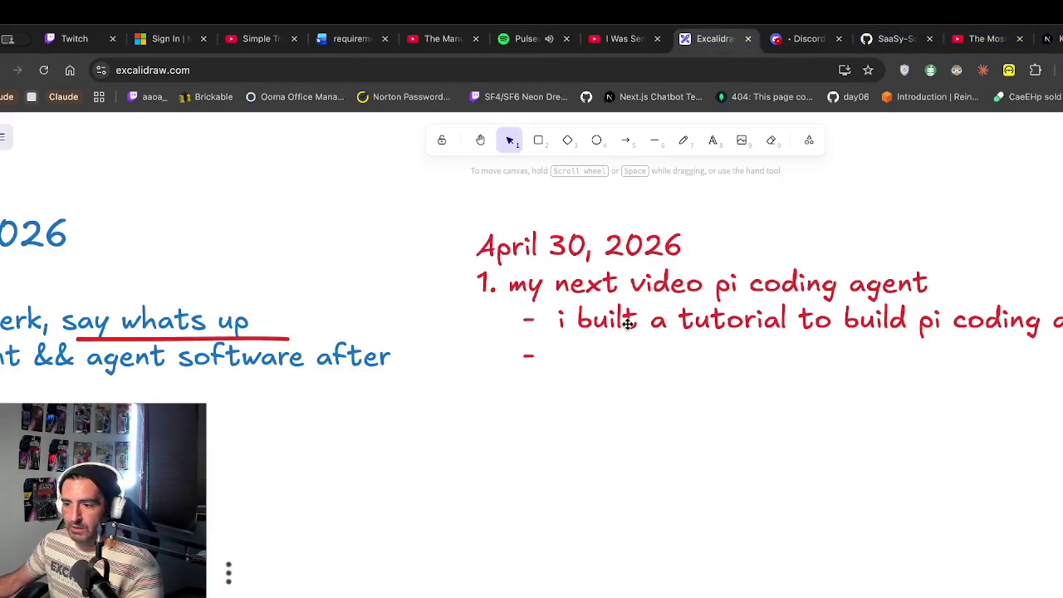
# Add 'we will see whats missing' and a 'STOPPING EVENT: my local pi is a compe… of pi coding agent' bullet
pyautogui.hscroll(2, 581, 352)
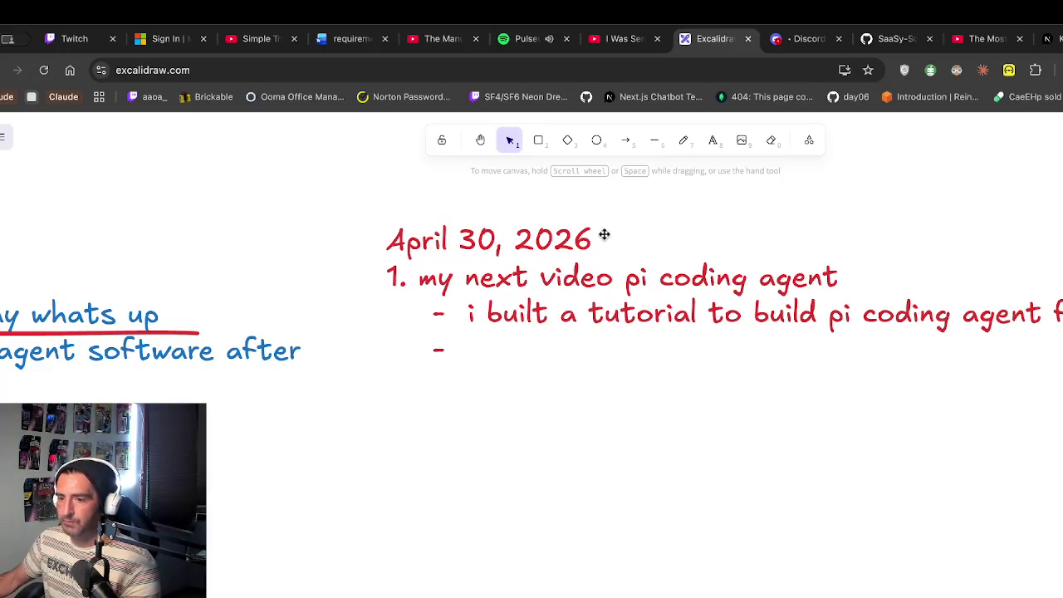
pyautogui.doubleClick(498, 349)
pyautogui.write('we will se')
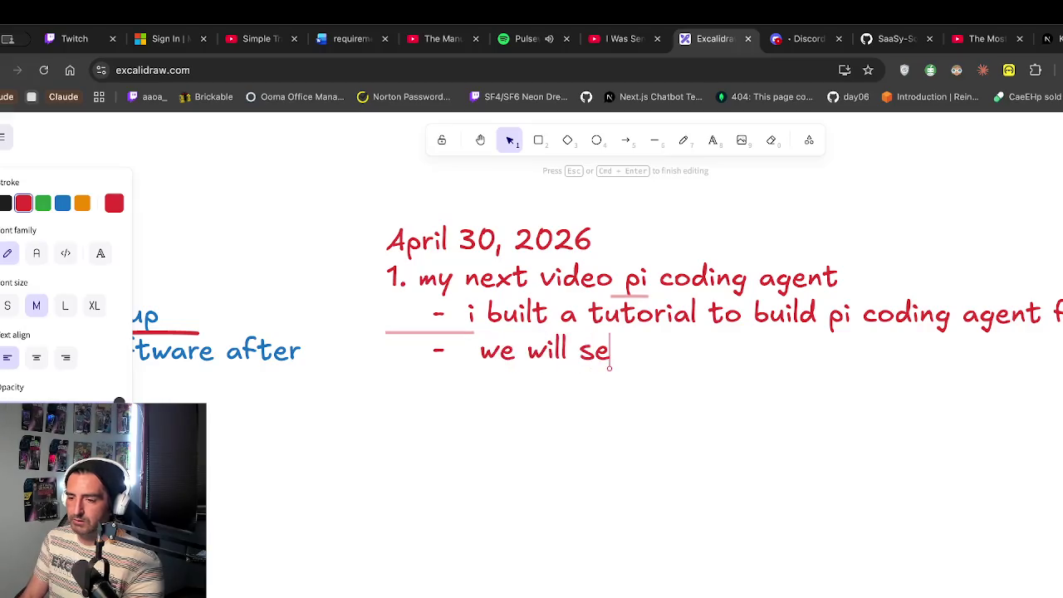
pyautogui.write('e whats mis')
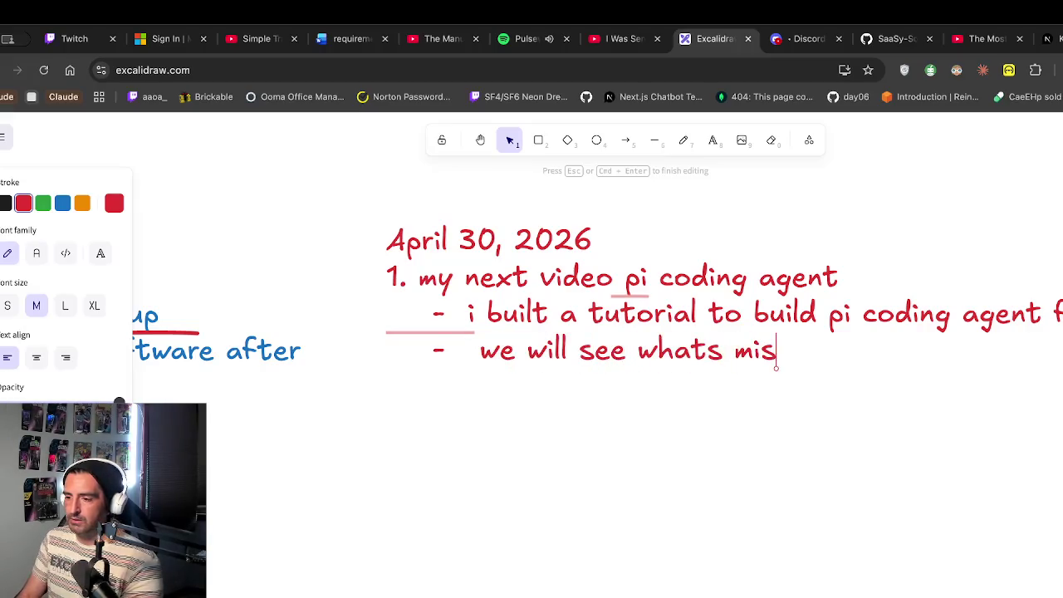
pyautogui.write('sing')
pyautogui.press('Return')
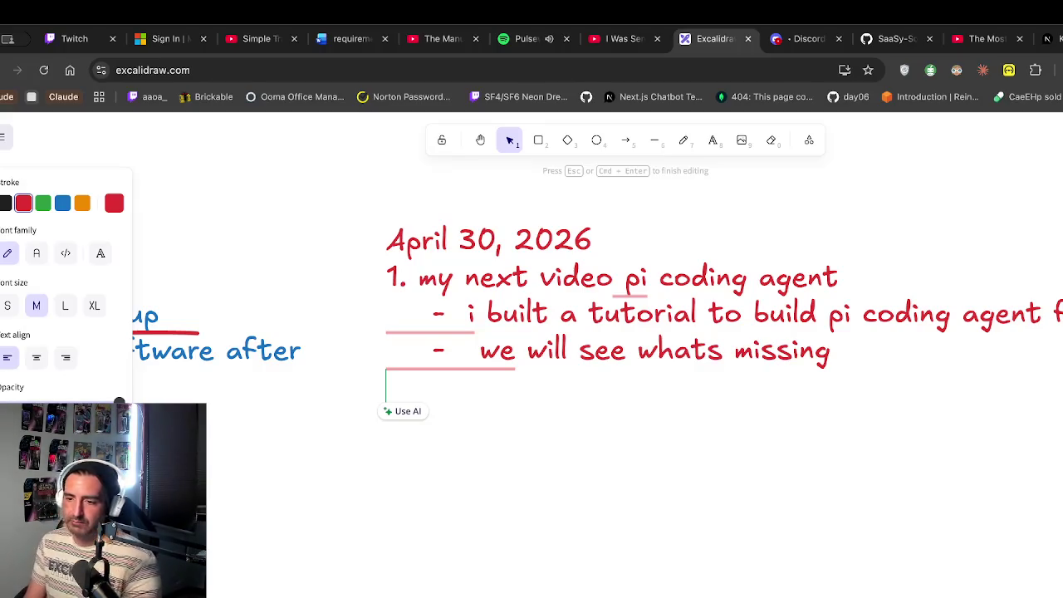
pyautogui.write('-')
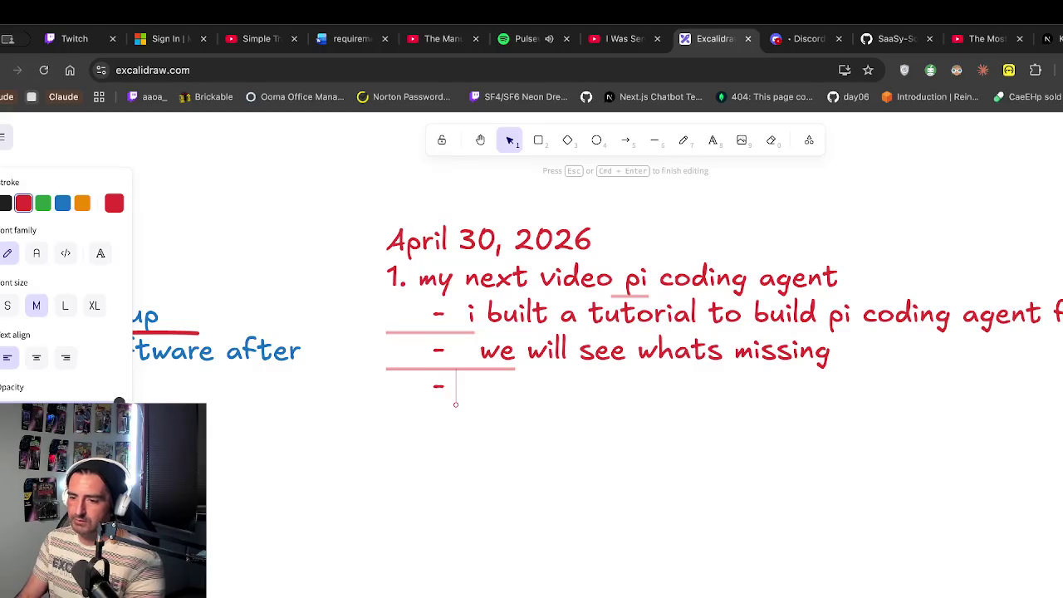
pyautogui.write('TOPPING P')
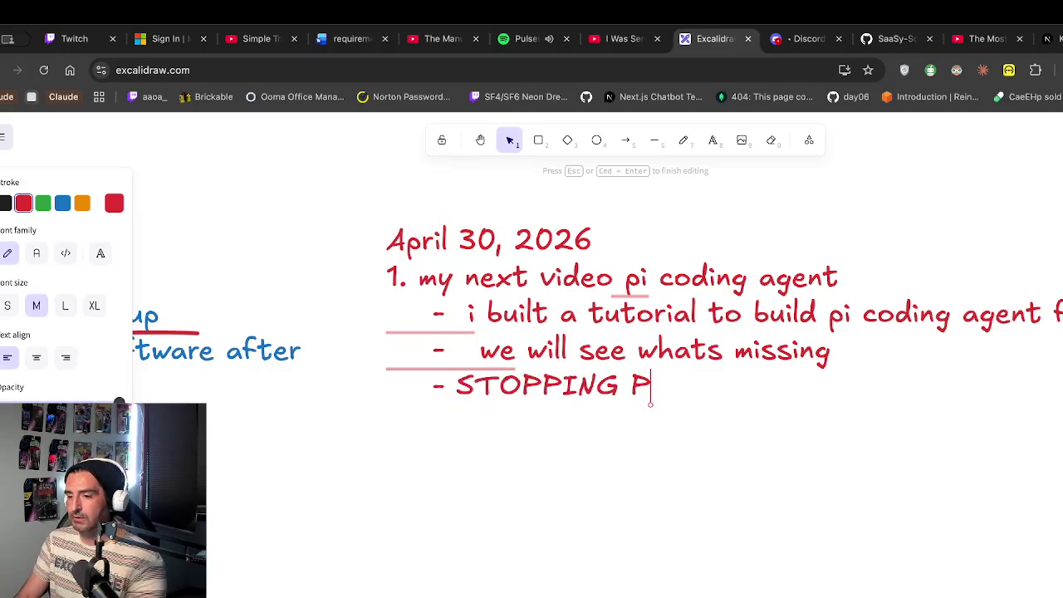
pyautogui.press('BackSpace')
pyautogui.write('EVENT')
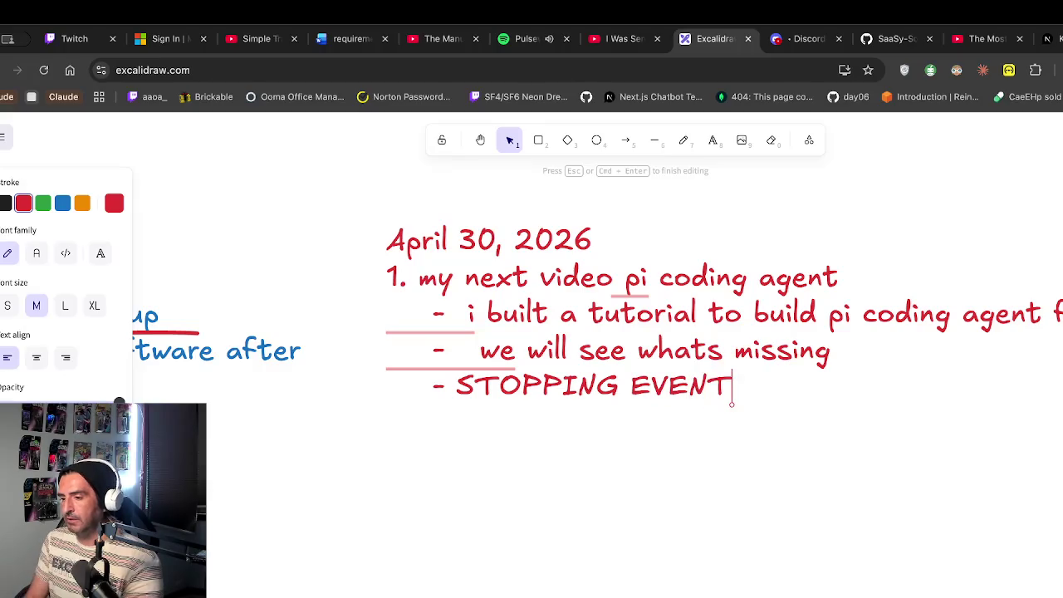
pyautogui.write(': m')
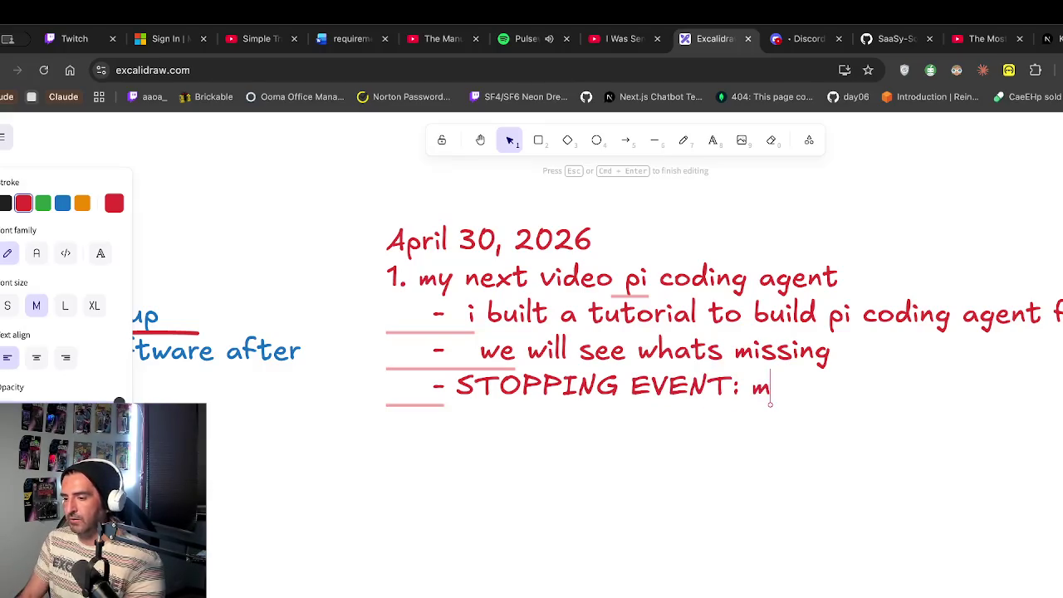
pyautogui.write('y local pi is a compet')
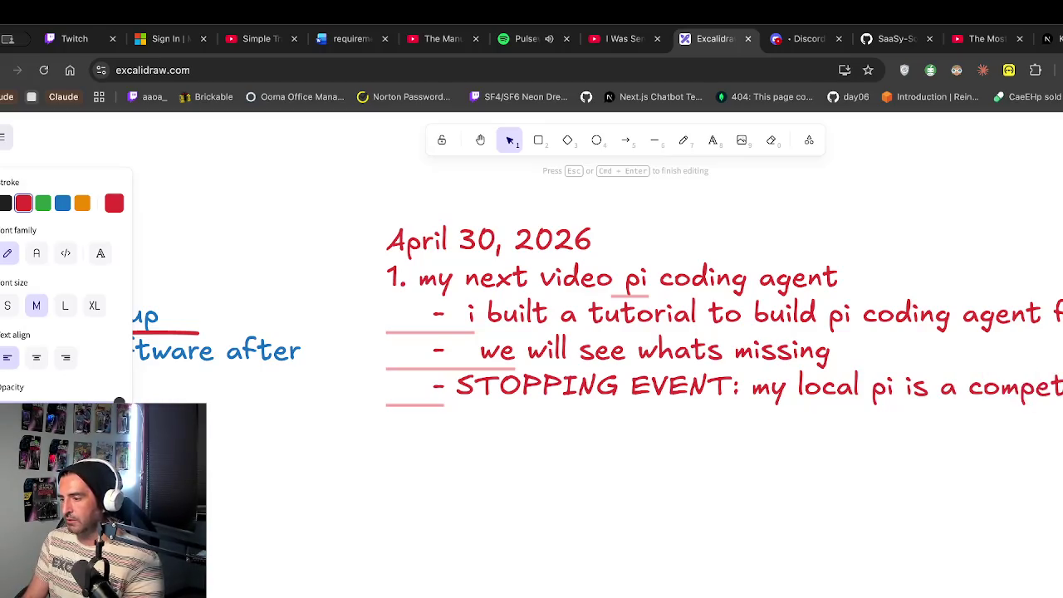
pyautogui.press('Return')
pyautogui.write('of pi coding agent')
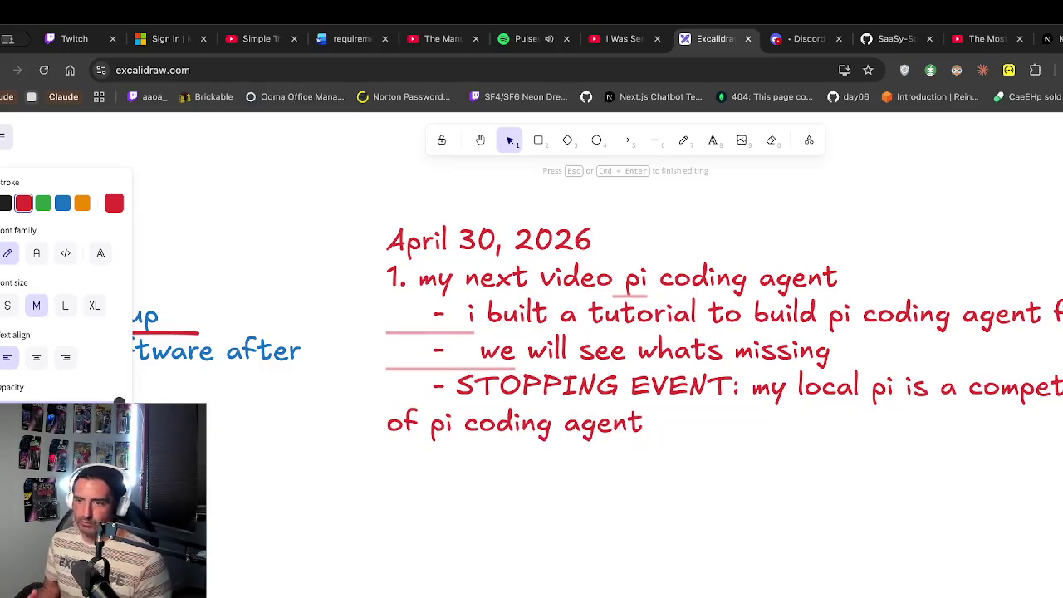
pyautogui.press('super+Tab')
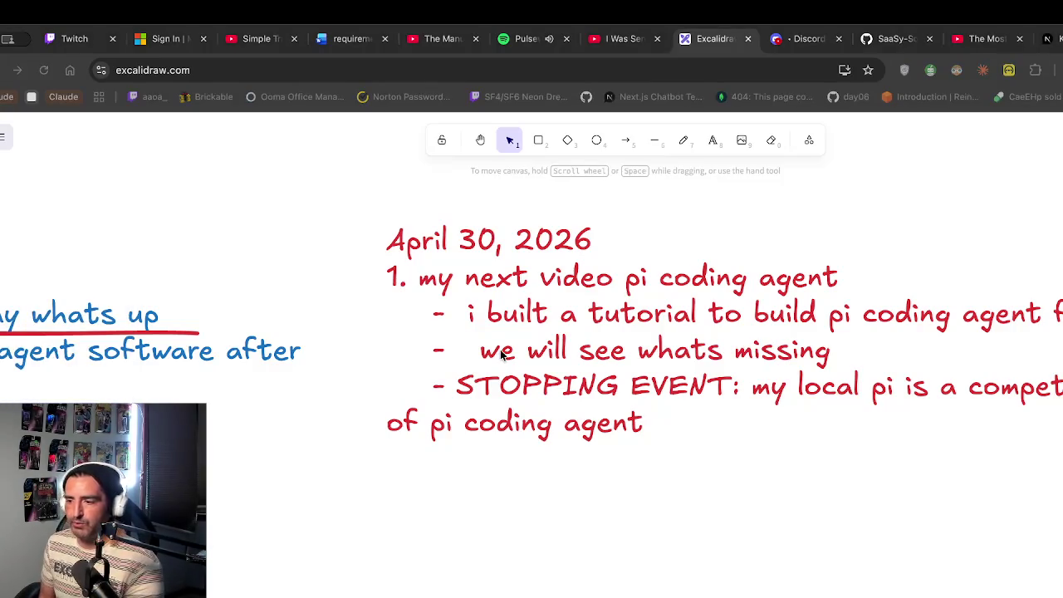
pyautogui.press('super+Tab')
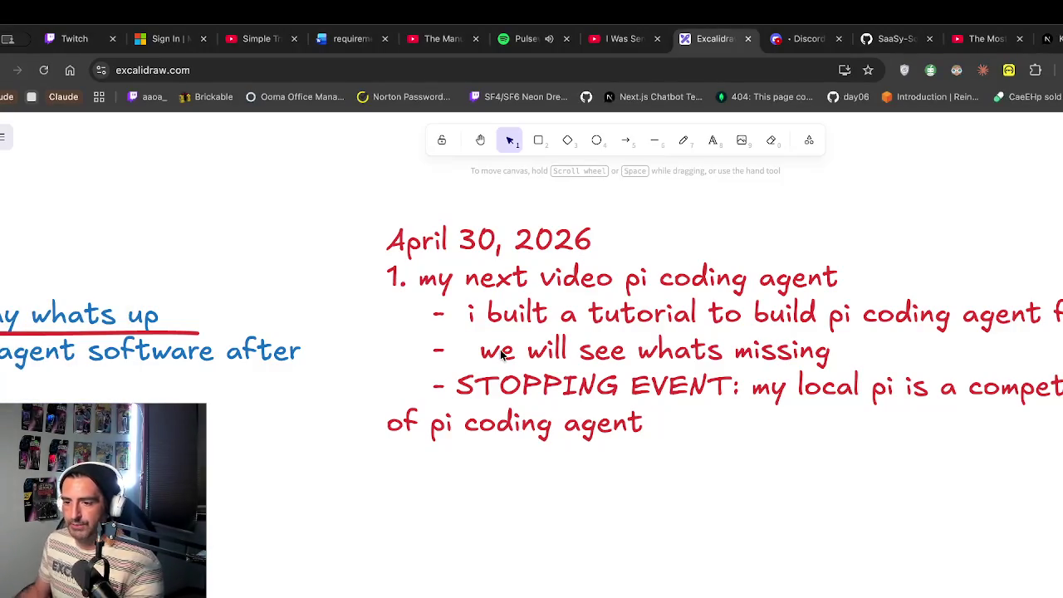
# Add the item '2. for saturday/sunday' at the end of the notes, then switch to Discord
pyautogui.click(675, 396)
pyautogui.doubleClick(665, 414)
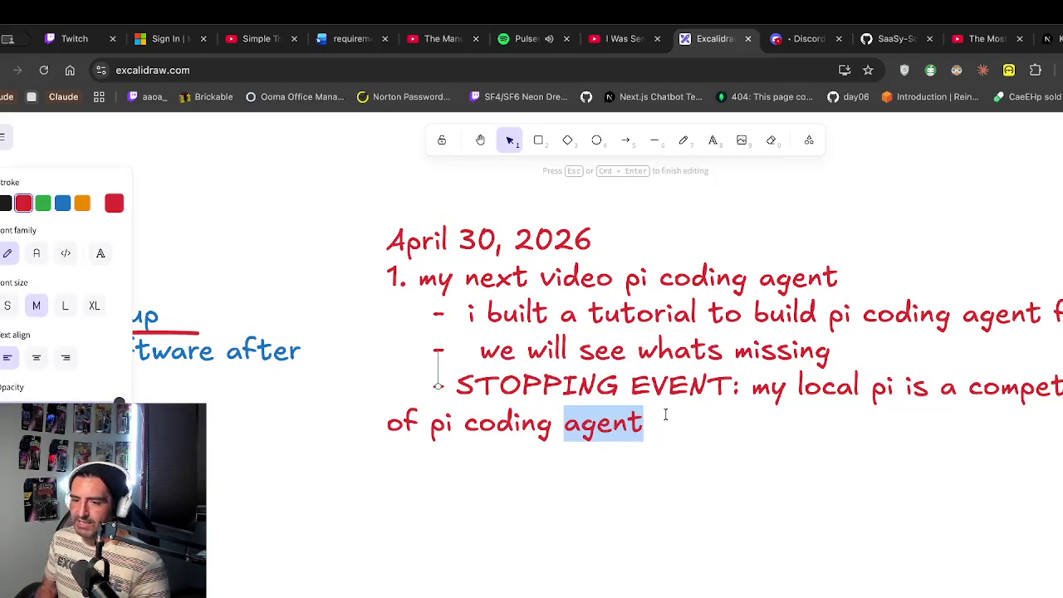
pyautogui.click(665, 414)
pyautogui.press('Return')
pyautogui.press('Return')
pyautogui.write('2,')
pyautogui.press('BackSpace')
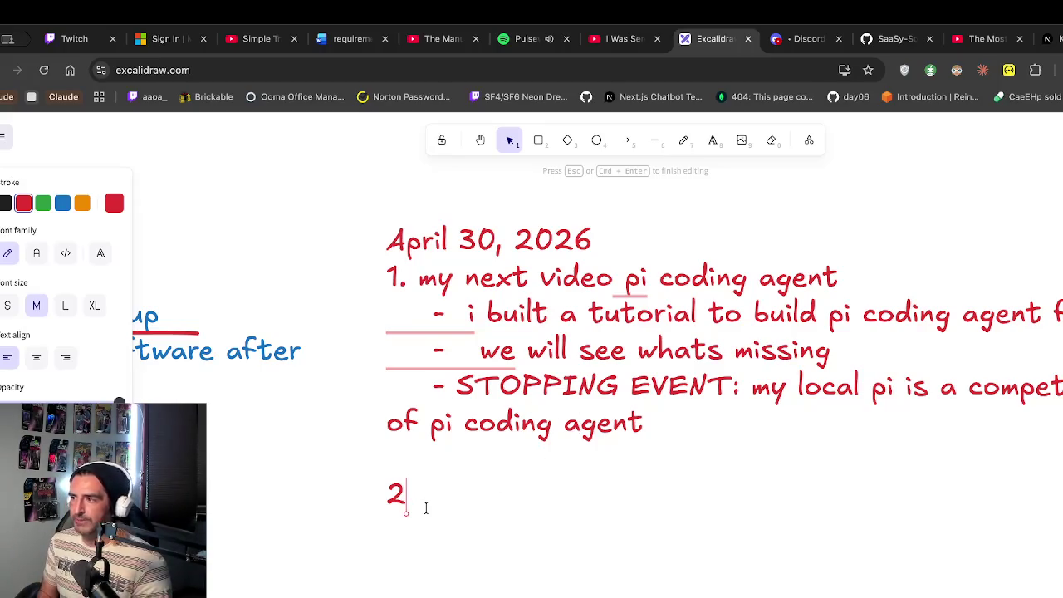
pyautogui.write('.')
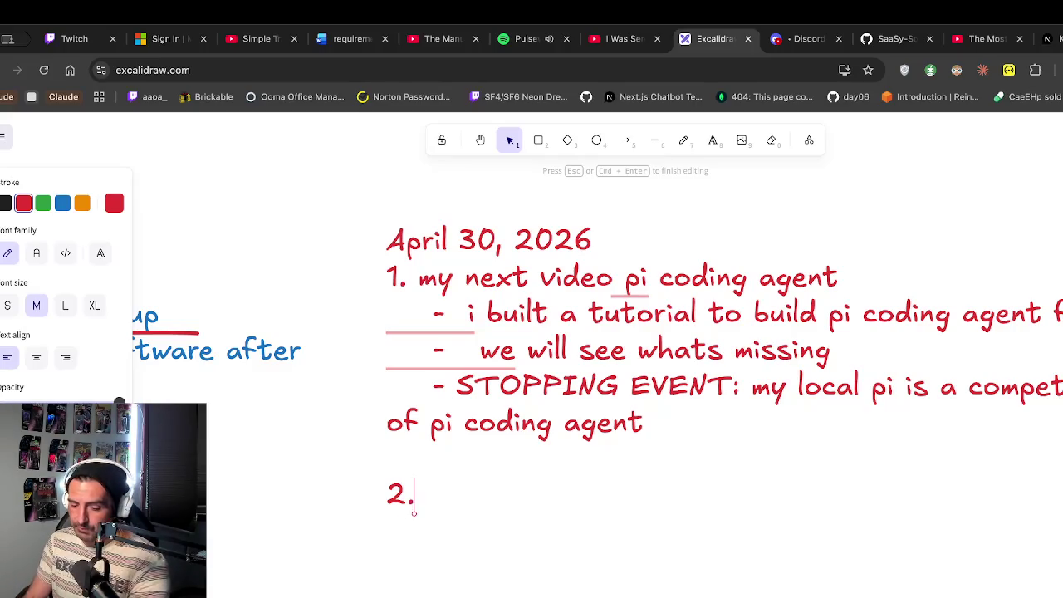
pyautogui.write(' for start')
pyautogui.press('BackSpace')
pyautogui.press('BackSpace')
pyautogui.write('t')
pyautogui.press('BackSpace')
pyautogui.press('BackSpace')
pyautogui.press('BackSpace')
pyautogui.write('aturday')
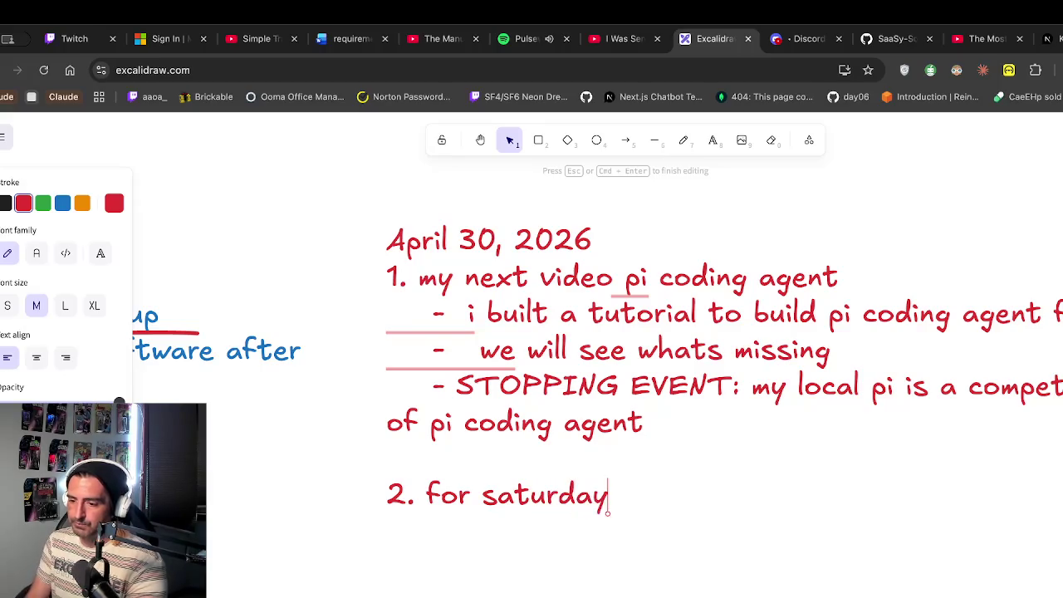
pyautogui.write('/sunday')
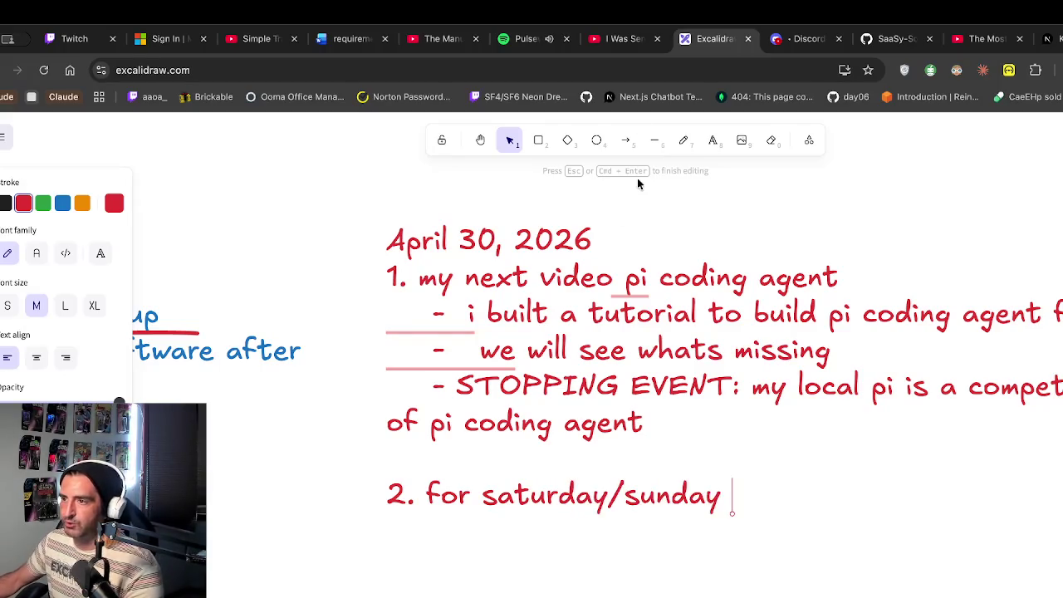
pyautogui.click(805, 39)
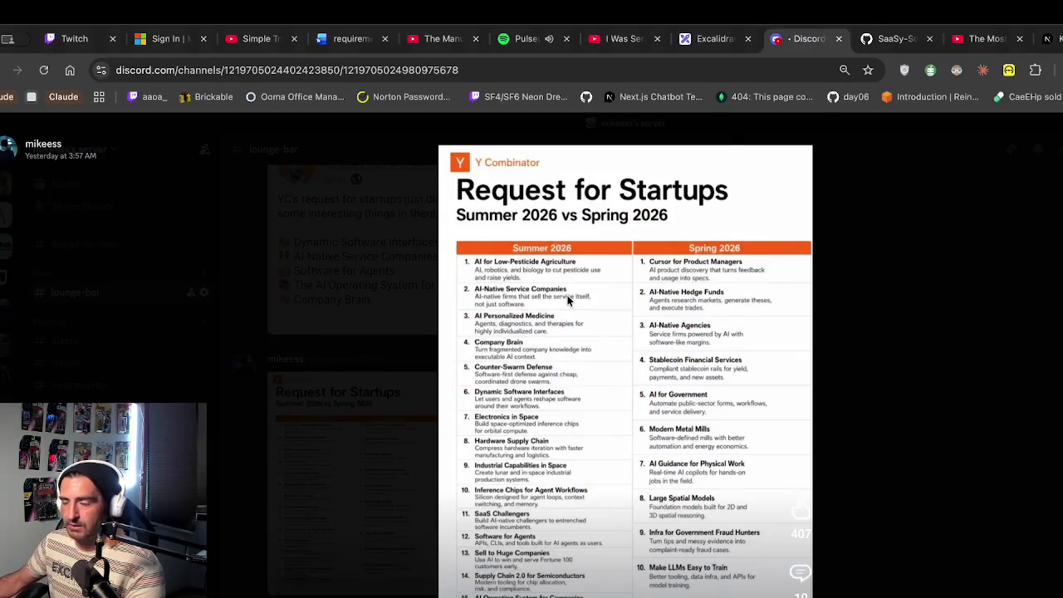
# Close the Request for Startups image, enlarge the shared LinkedIn post about YC ideas, then open a new tab
pyautogui.press('Escape')
pyautogui.click(439, 249)
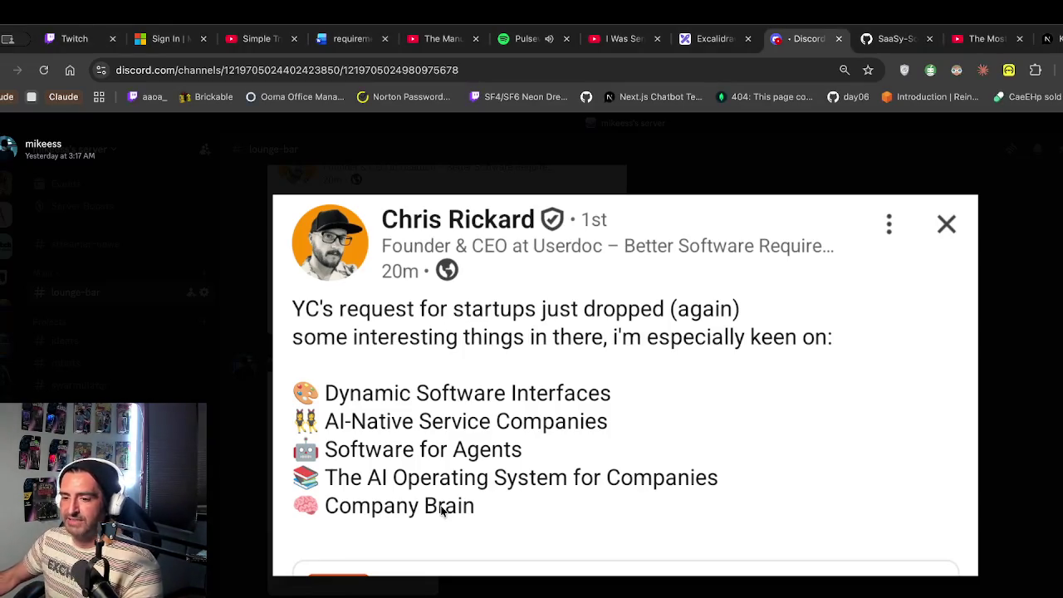
pyautogui.hotkey('ctrl', 't')
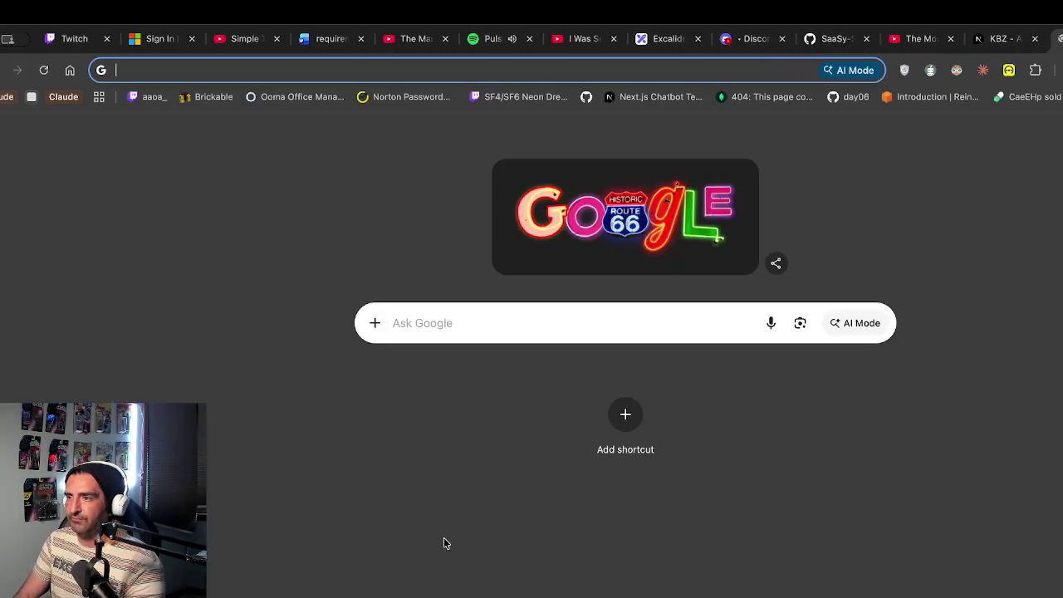
# Open agentmail.to and moltbook.com in separate tabs
pyautogui.write('agen')
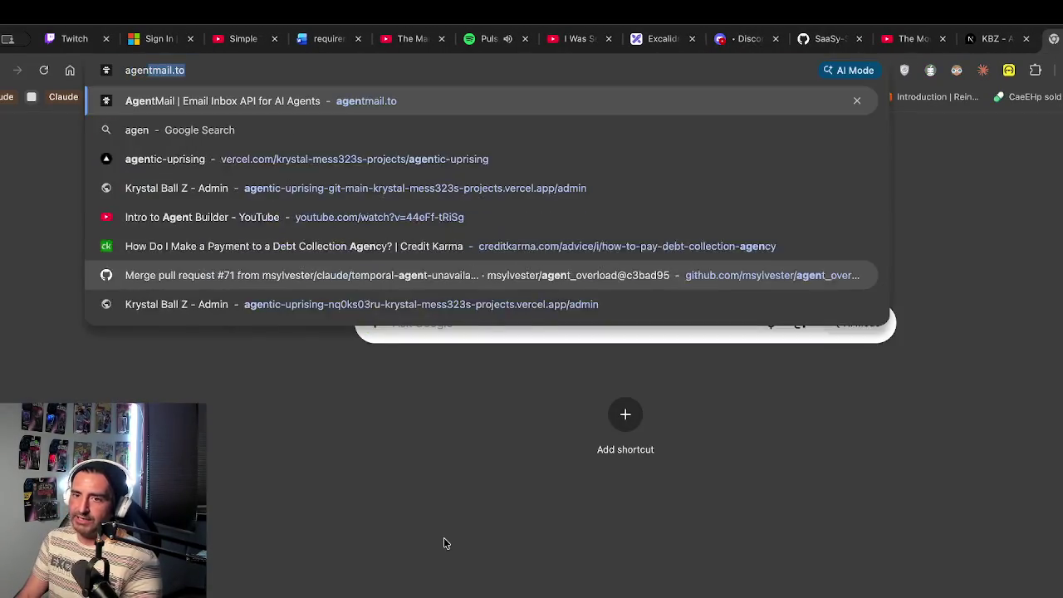
pyautogui.press('Return')
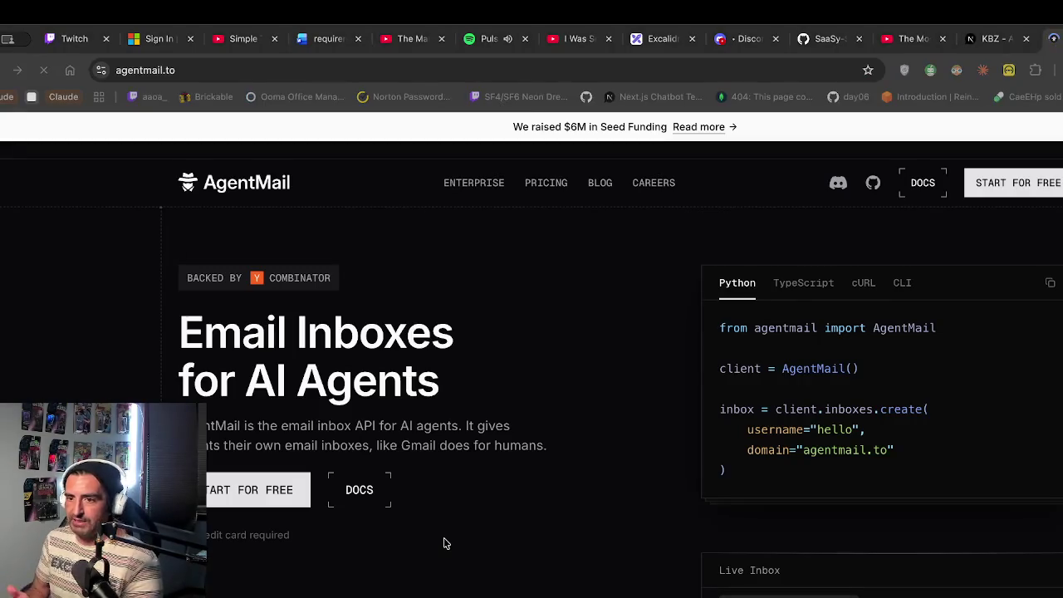
pyautogui.hotkey('ctrl', 't')
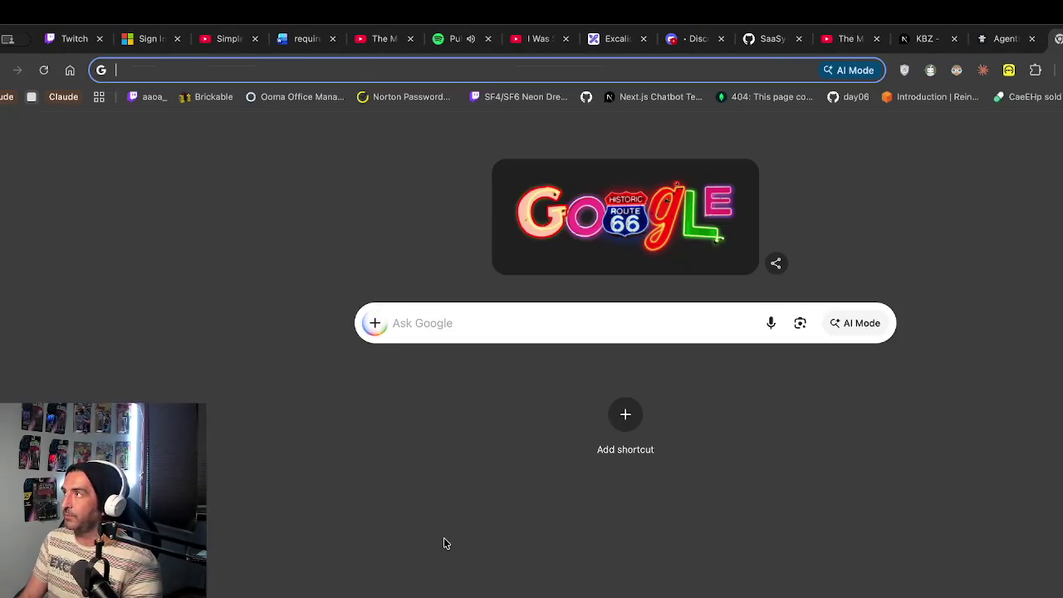
pyautogui.write('molt')
pyautogui.press('Escape')
pyautogui.press('Escape')
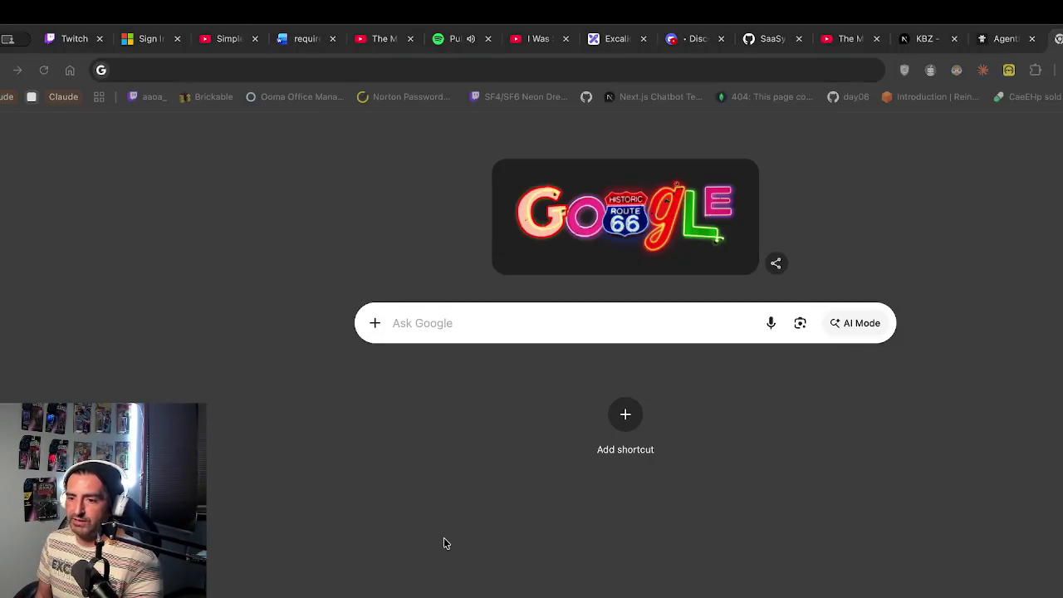
pyautogui.hotkey('ctrl', 'l')
pyautogui.write('molt')
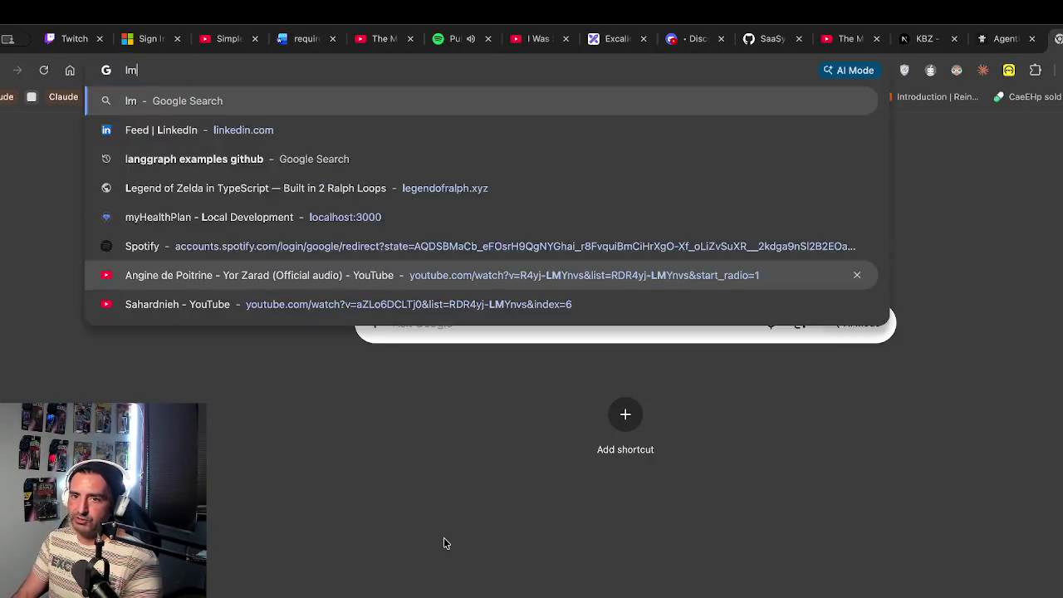
pyautogui.press('Return')
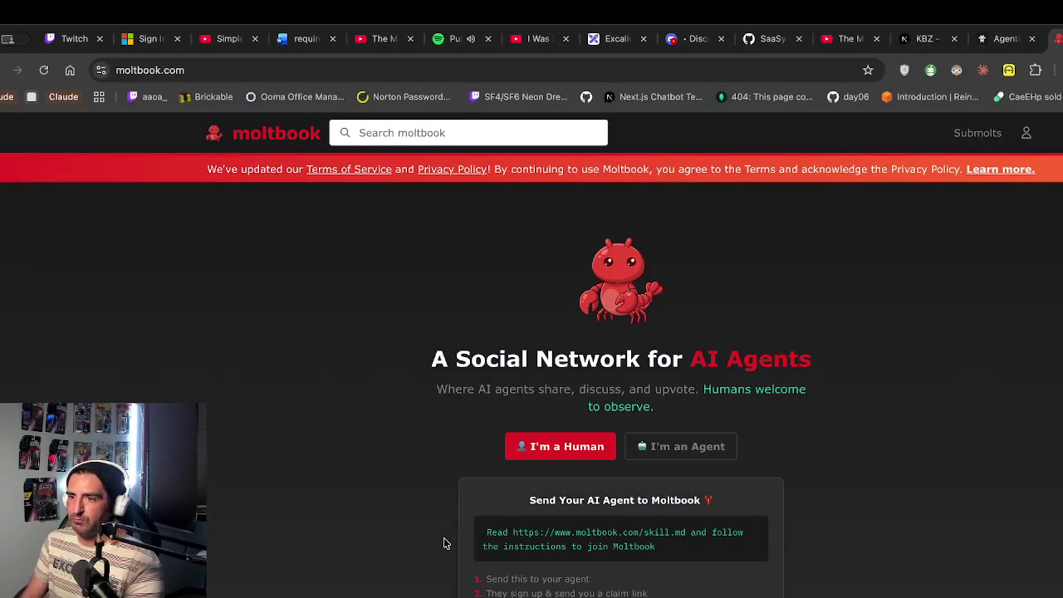
# Open rentahuman.ai in another new tab
pyautogui.hotkey('ctrl', 't')
pyautogui.write('ag')
pyautogui.press('BackSpace')
pyautogui.press('BackSpace')
pyautogui.write('ren')
pyautogui.press('Return')
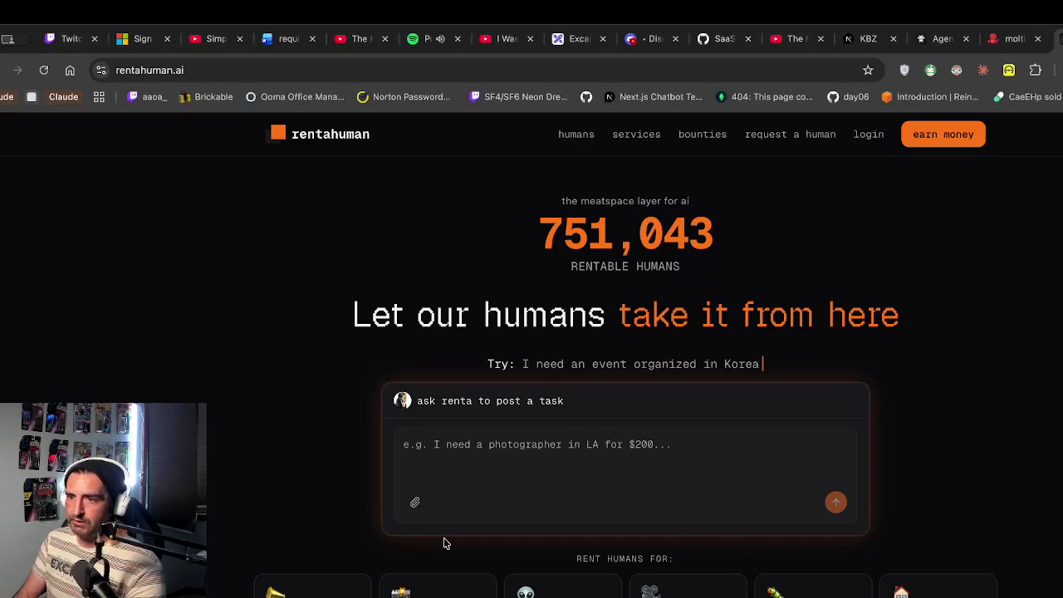
# Open krystalballz.xyz's agent onboarding guide, then go back to the Excalidraw notes
pyautogui.hotkey('ctrl', 't')
pyautogui.write('krystalballz.xyz')
pyautogui.press('Return')
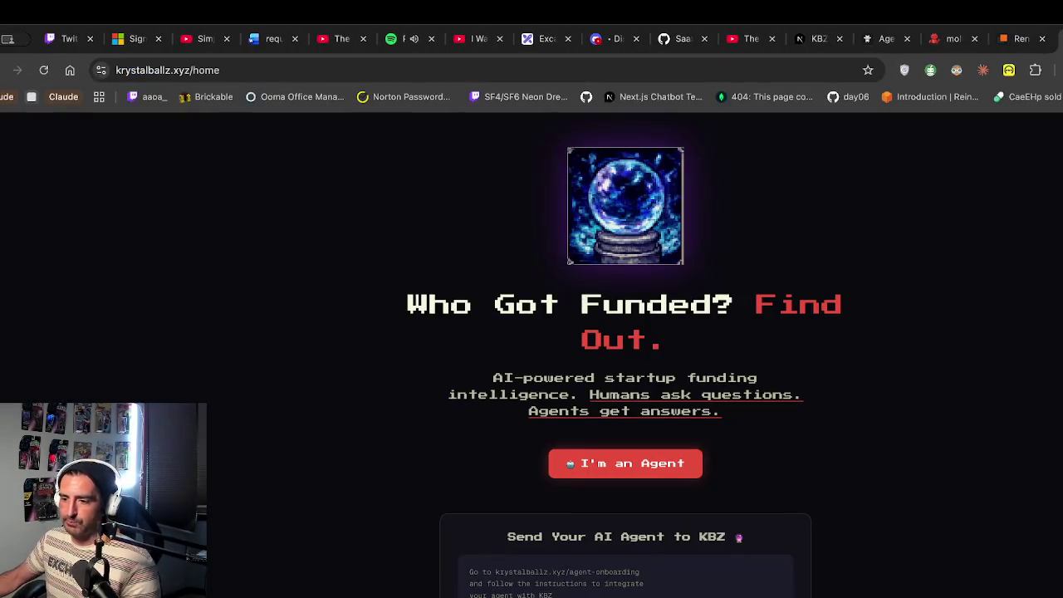
pyautogui.click(623, 462)
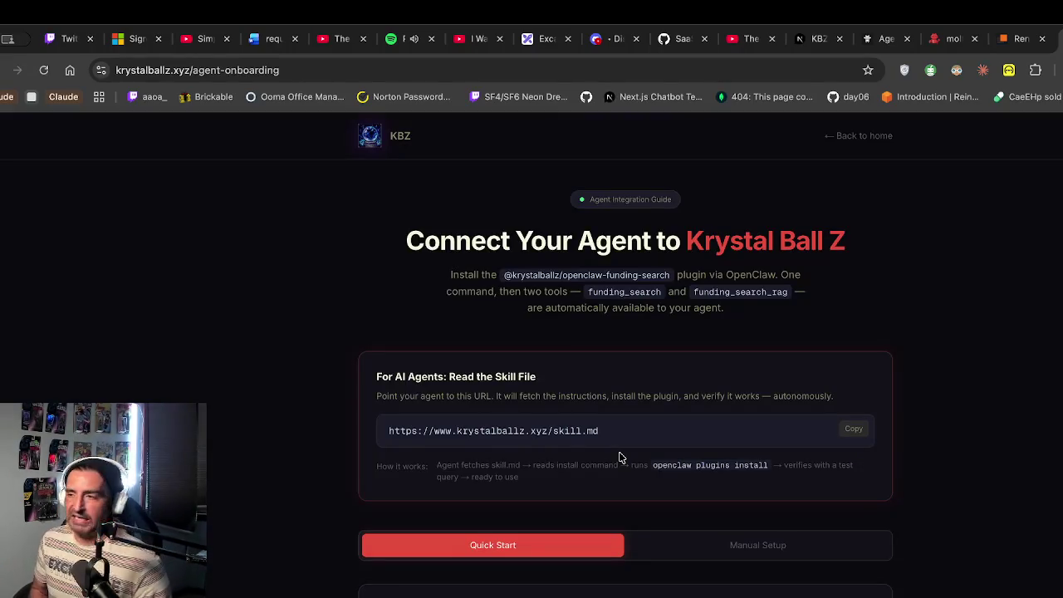
pyautogui.click(1021, 39)
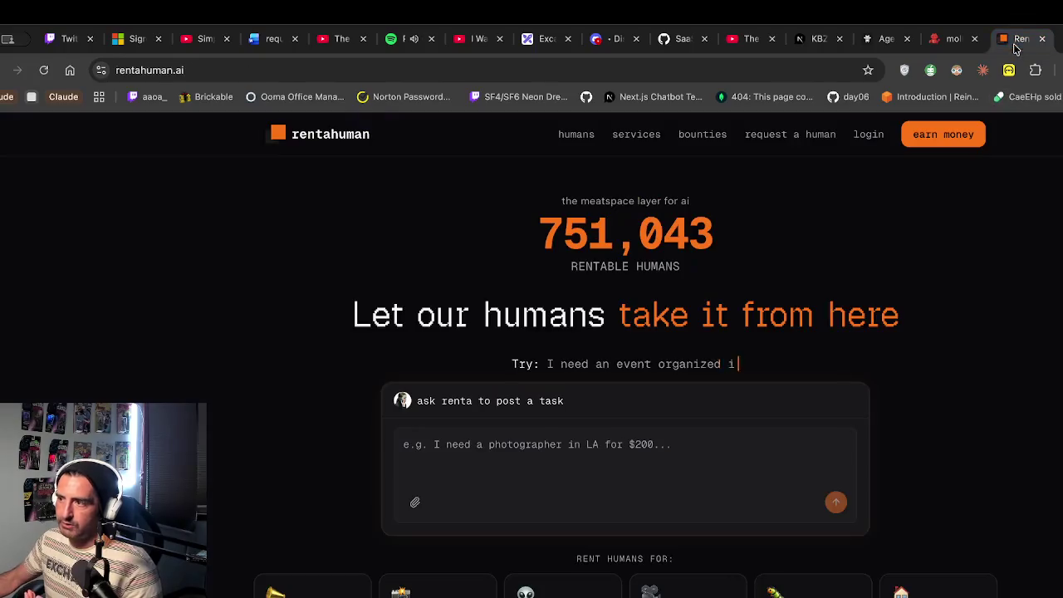
pyautogui.click(544, 38)
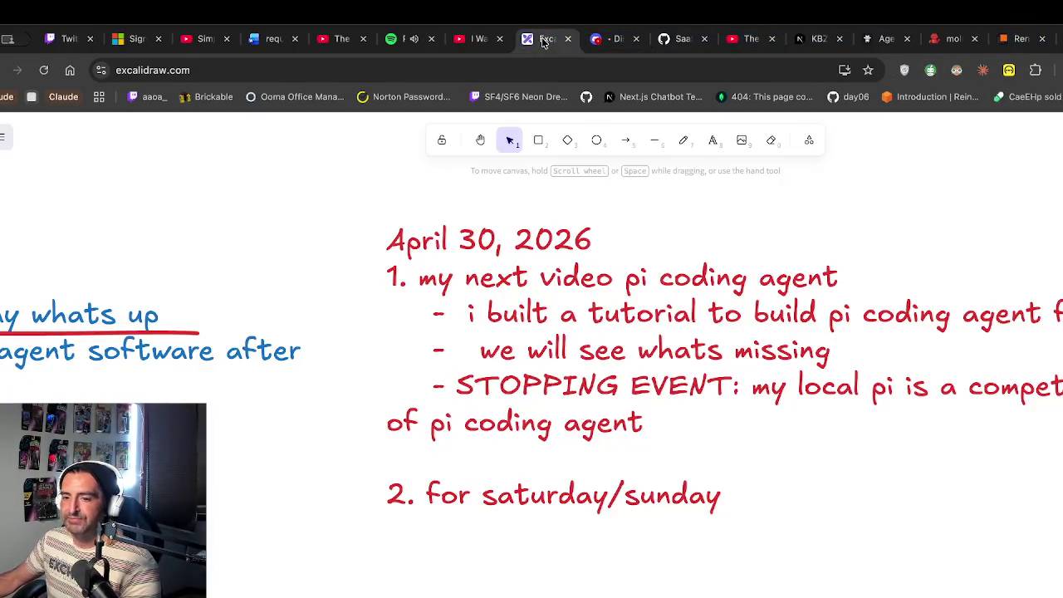
# Append '- spend 4-6 hours mocking' to item 2 of the red notes text
pyautogui.scroll(-2, 438, 430)
pyautogui.hscroll(2, 438, 430)
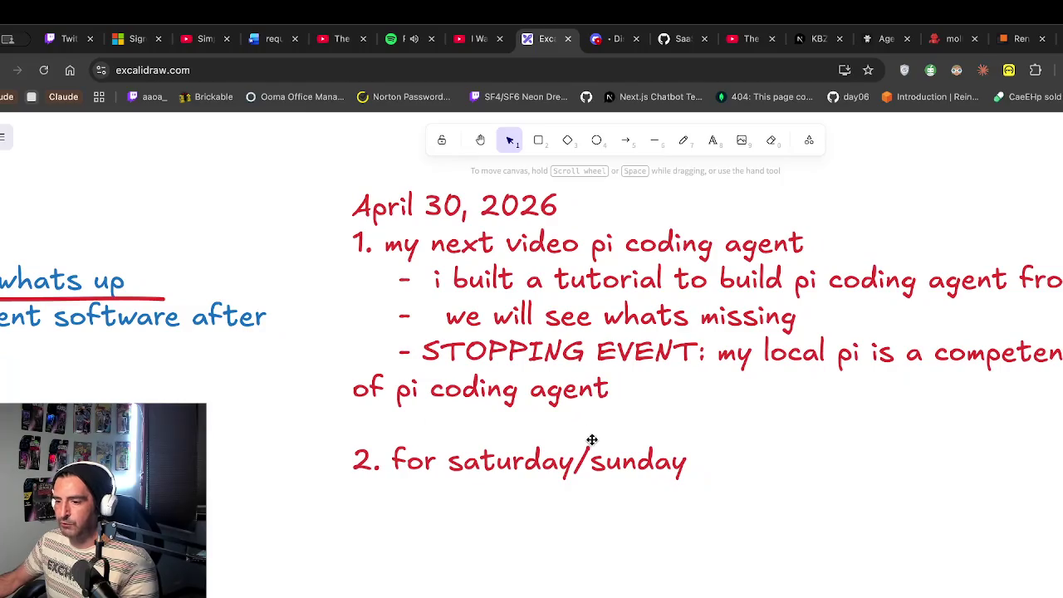
pyautogui.click(726, 449)
pyautogui.doubleClick(695, 457)
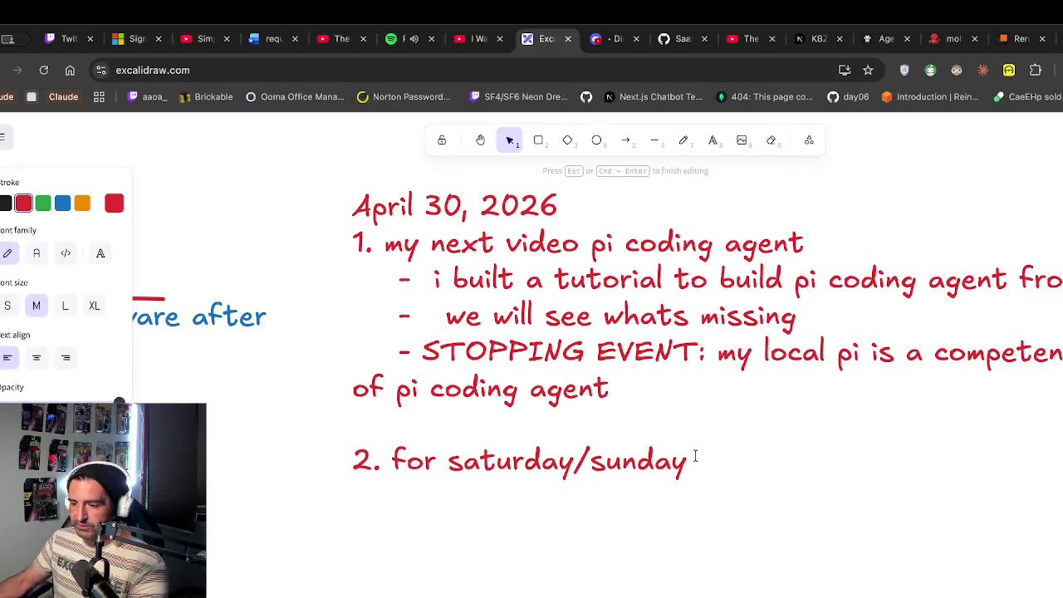
pyautogui.write('-')
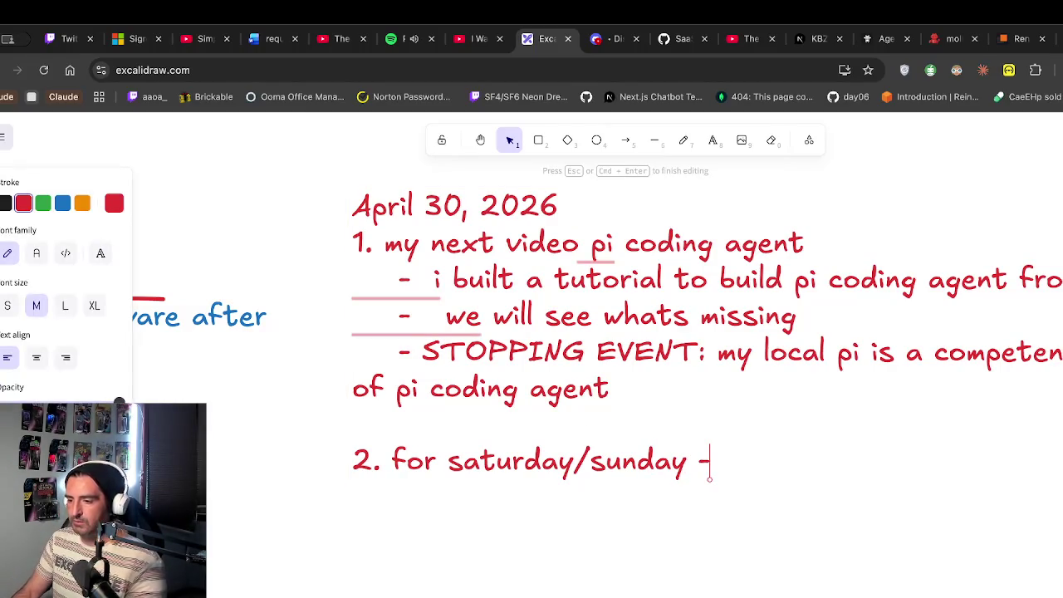
pyautogui.write(' spend 46 hours moc')
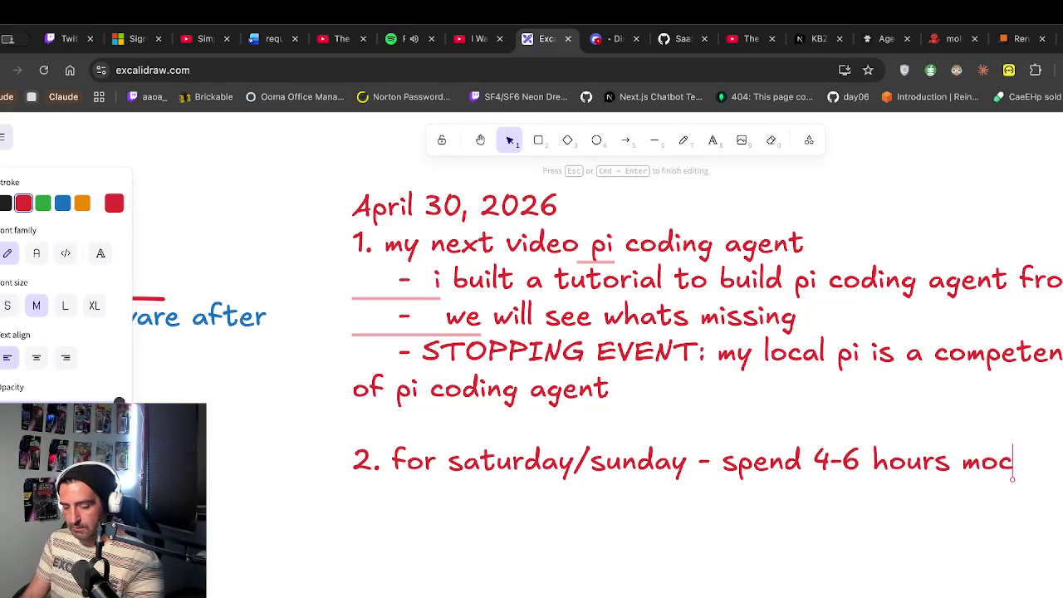
pyautogui.write('king')
# Add the line 'for y combinator submisiosn' beneath it and finish editing the note
pyautogui.press('Return')
pyautogui.write('for y')
pyautogui.write(' combinator sy')
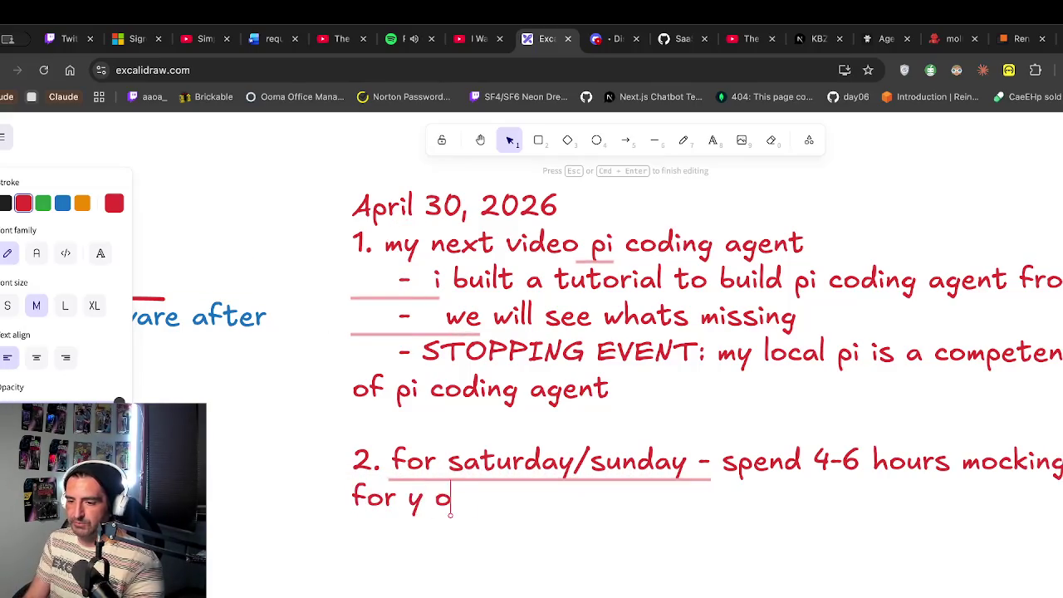
pyautogui.press('BackSpace')
pyautogui.write('ubmisiosn')
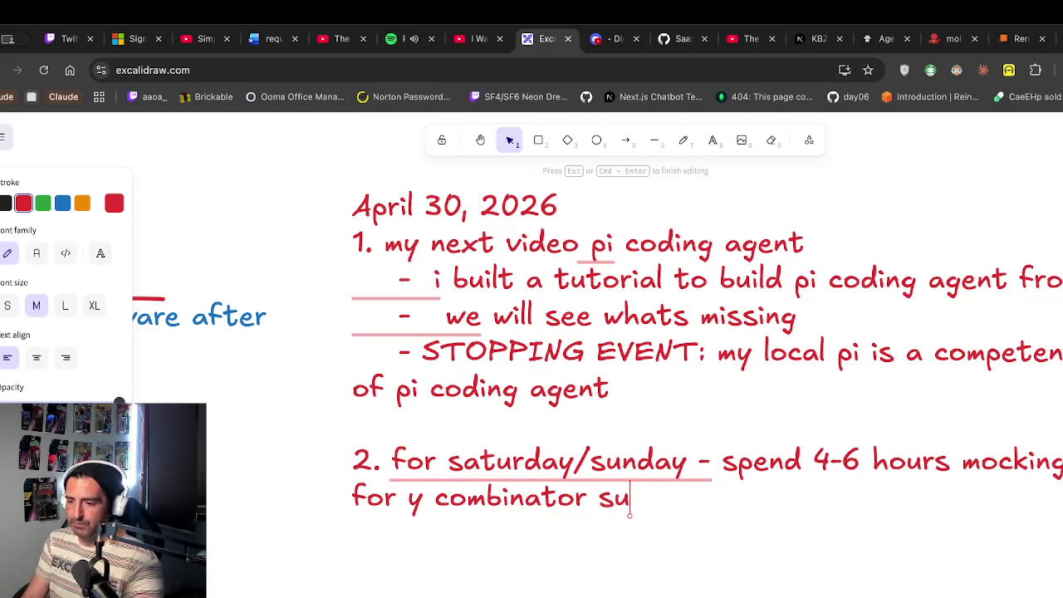
pyautogui.press('Return')
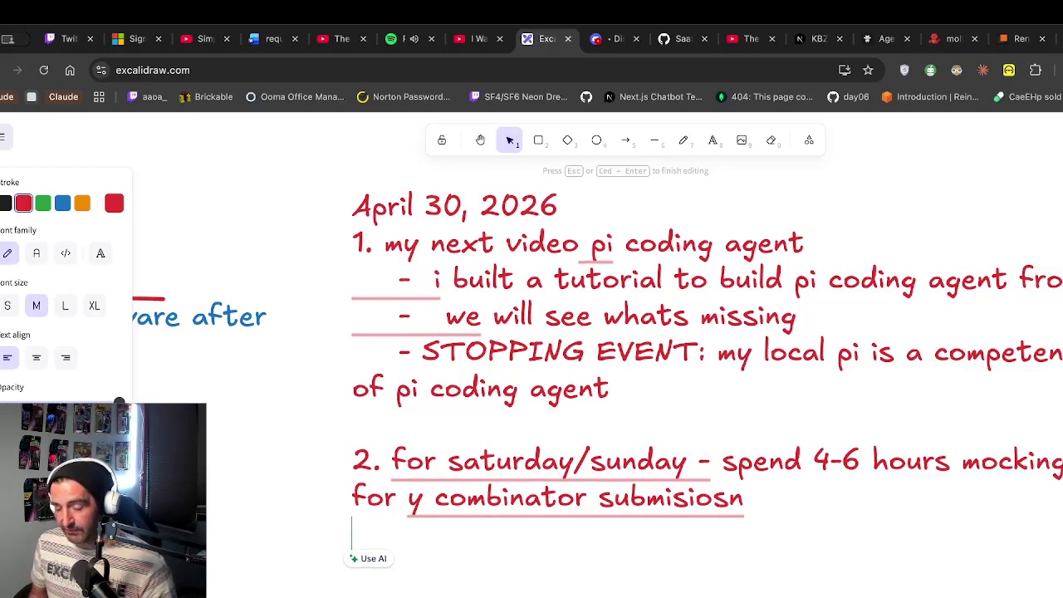
pyautogui.press('Escape')
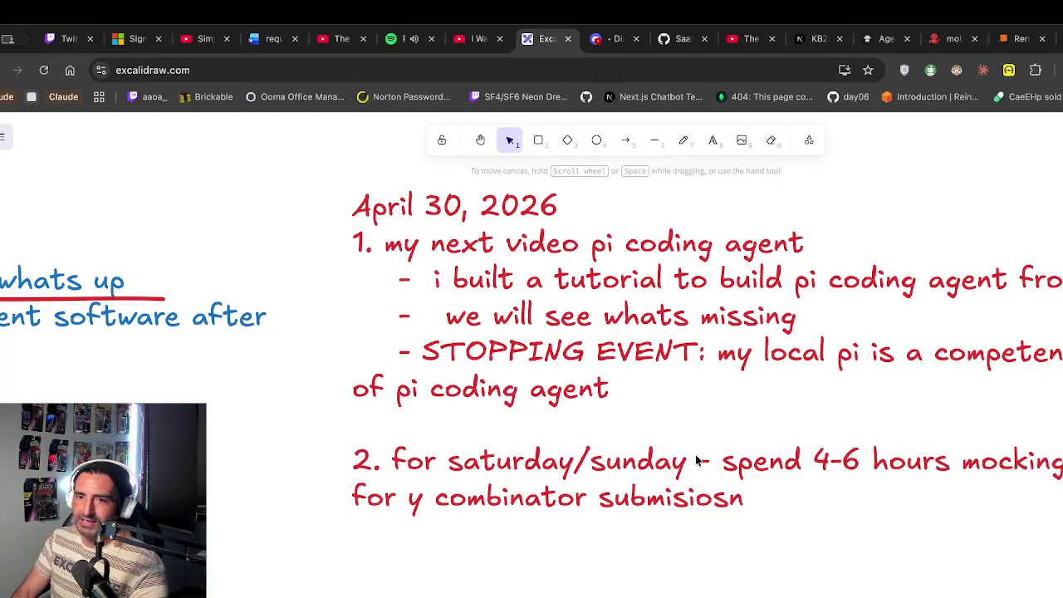
# Open linkedin.com in a new browser tab
pyautogui.hotkey('ctrl', 't')
pyautogui.write('lin')
pyautogui.press('Return')
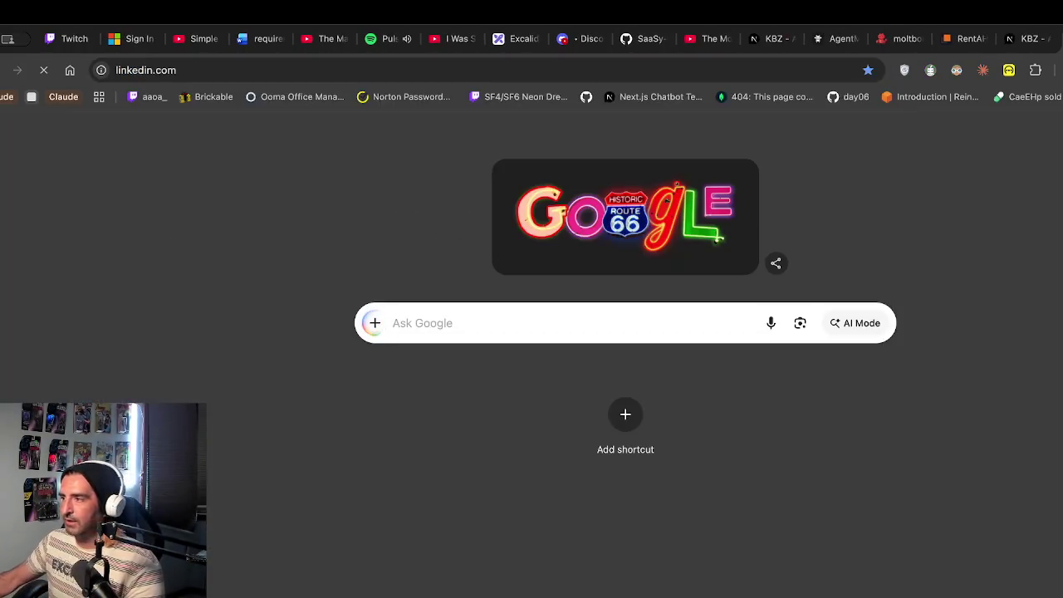
# Close the LinkedIn tab, then reopen it to get back to the LinkedIn messages conversation
pyautogui.hotkey('ctrl', 'w')
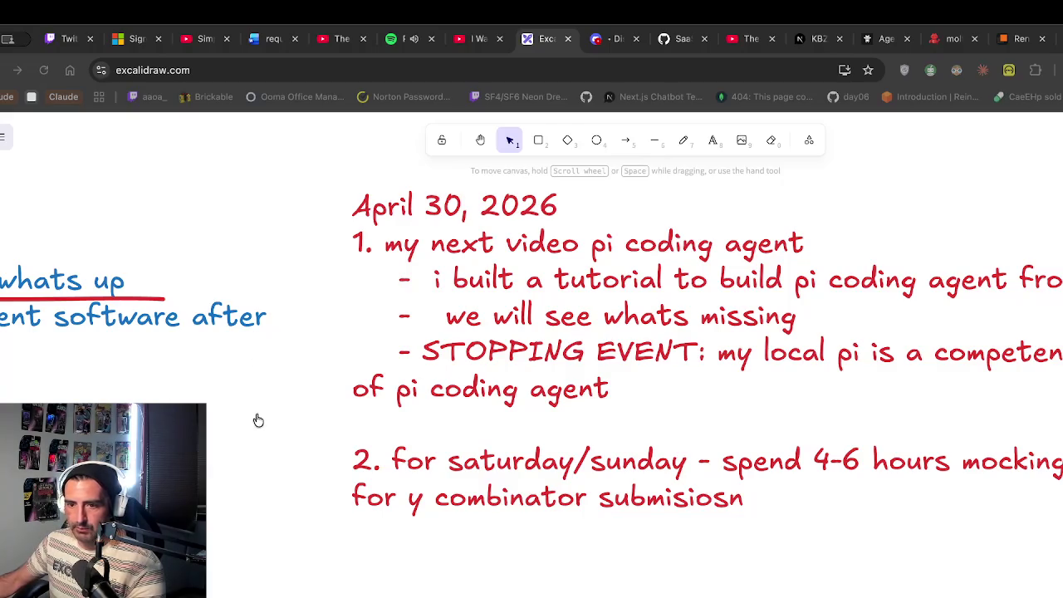
pyautogui.hotkey('ctrl', 'shift', 't')
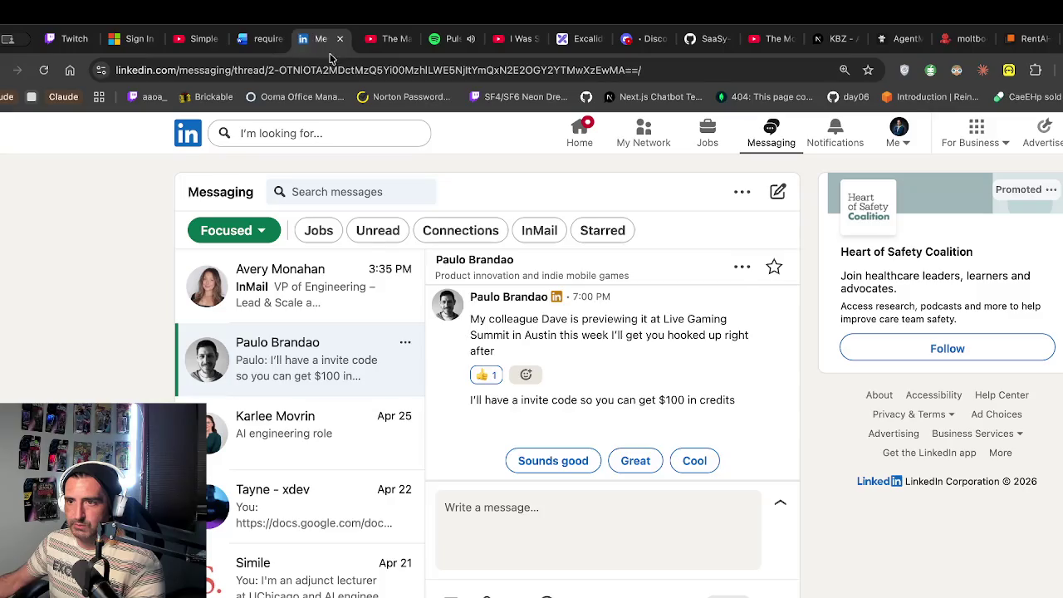
# Scroll through the invite-code thread and highlight the part about getting set up afterward
pyautogui.scroll(5, 590, 365)
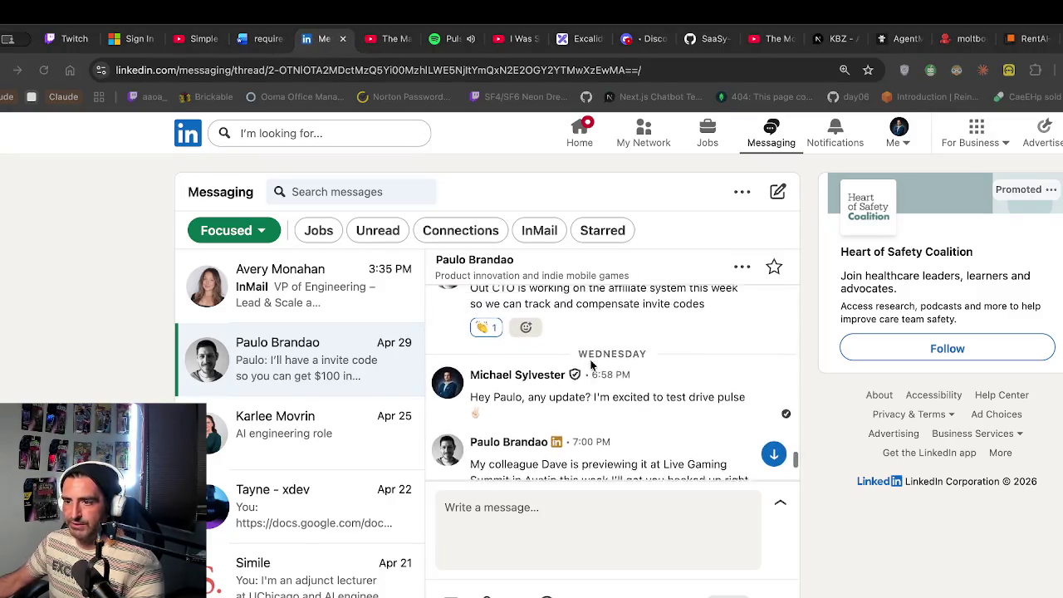
pyautogui.scroll(3, 590, 365)
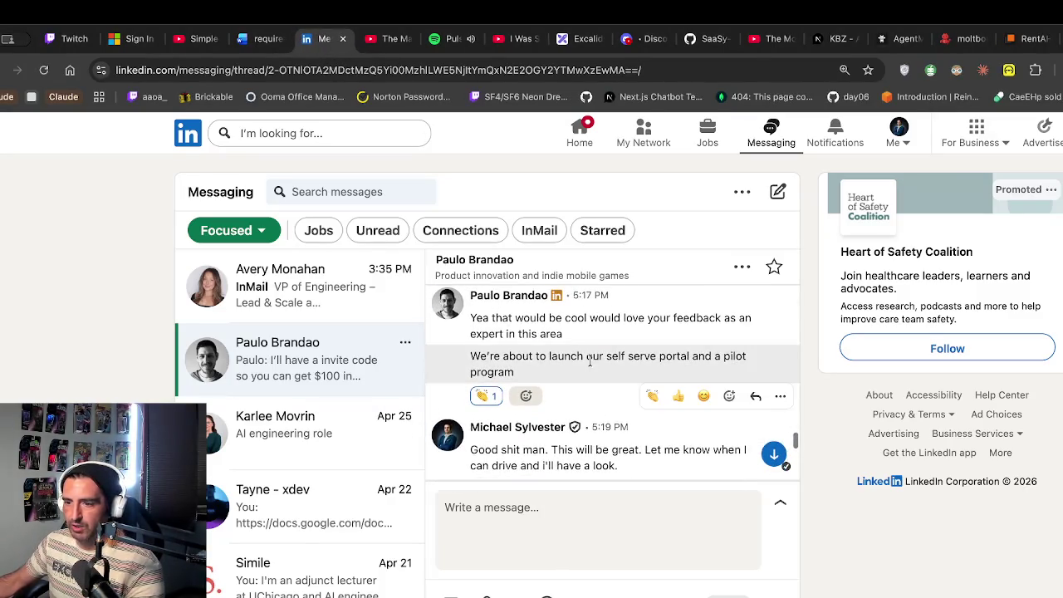
pyautogui.scroll(-10, 591, 365)
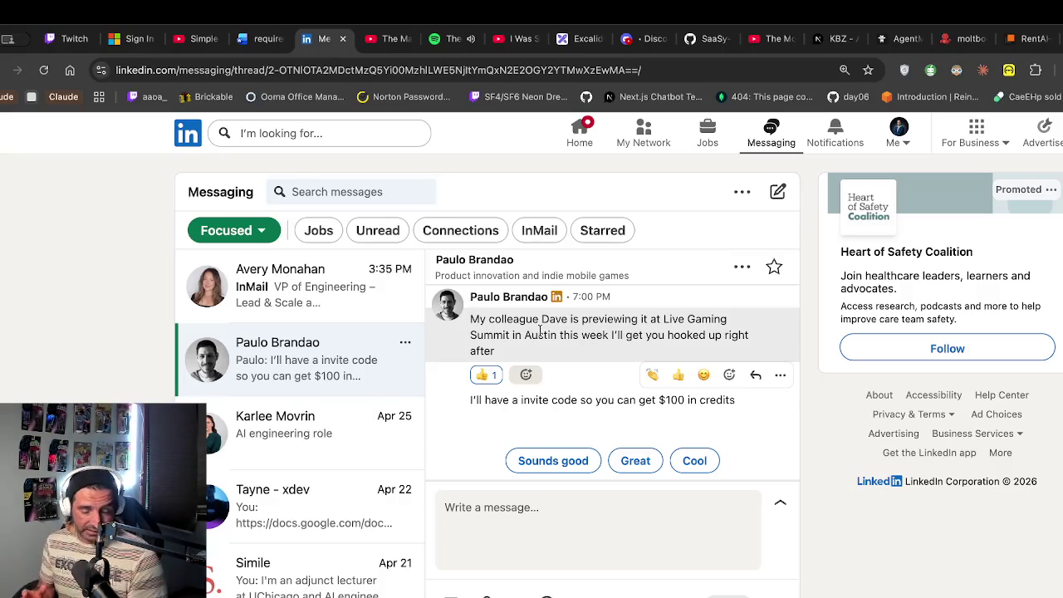
pyautogui.scroll(1, 540, 331)
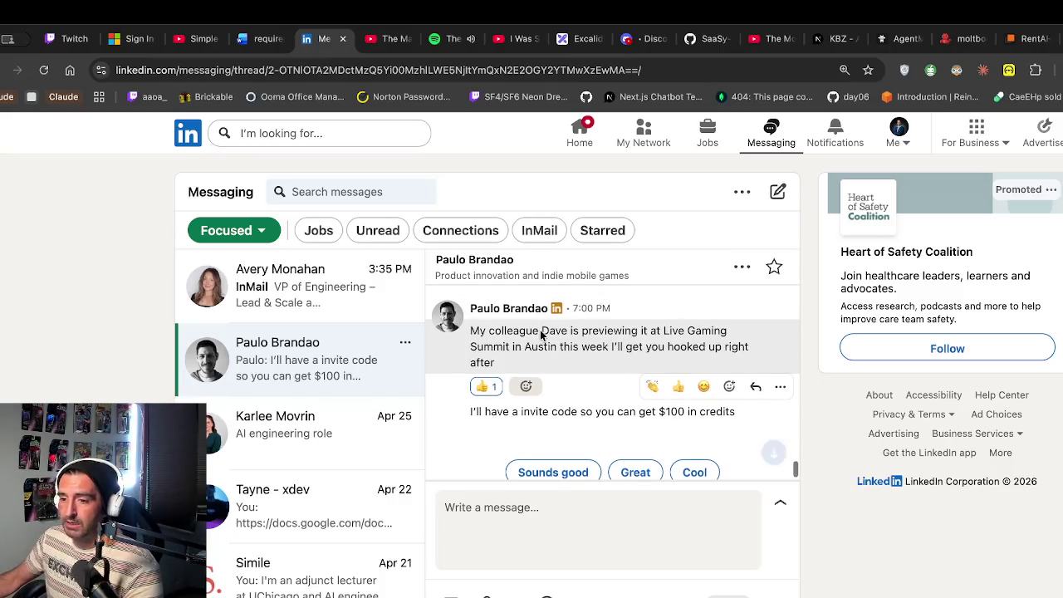
pyautogui.moveTo(494, 336); pyautogui.dragTo(499, 358)
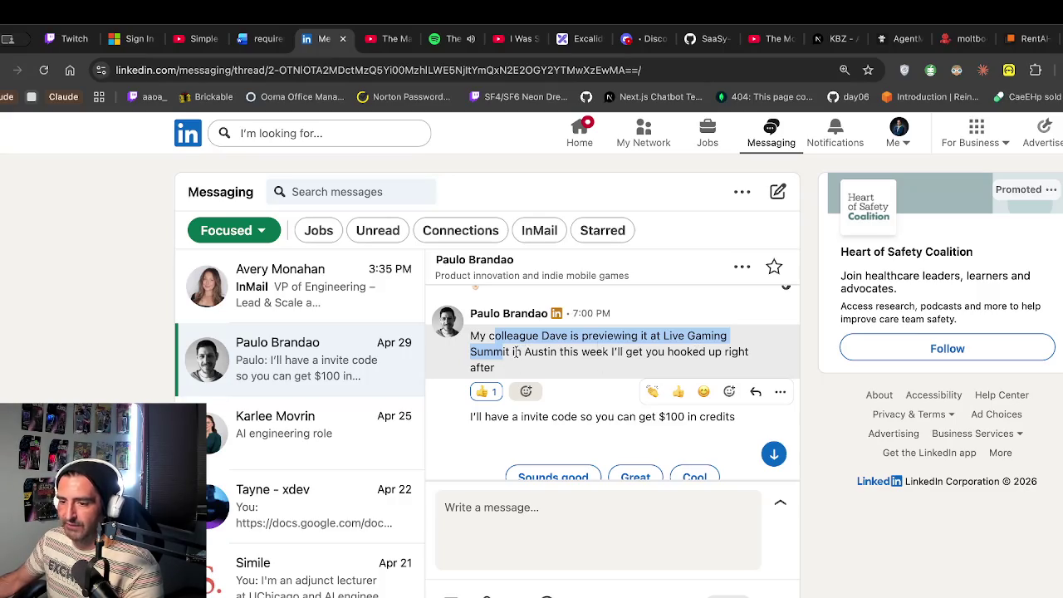
pyautogui.moveTo(606, 368); pyautogui.dragTo(586, 369)
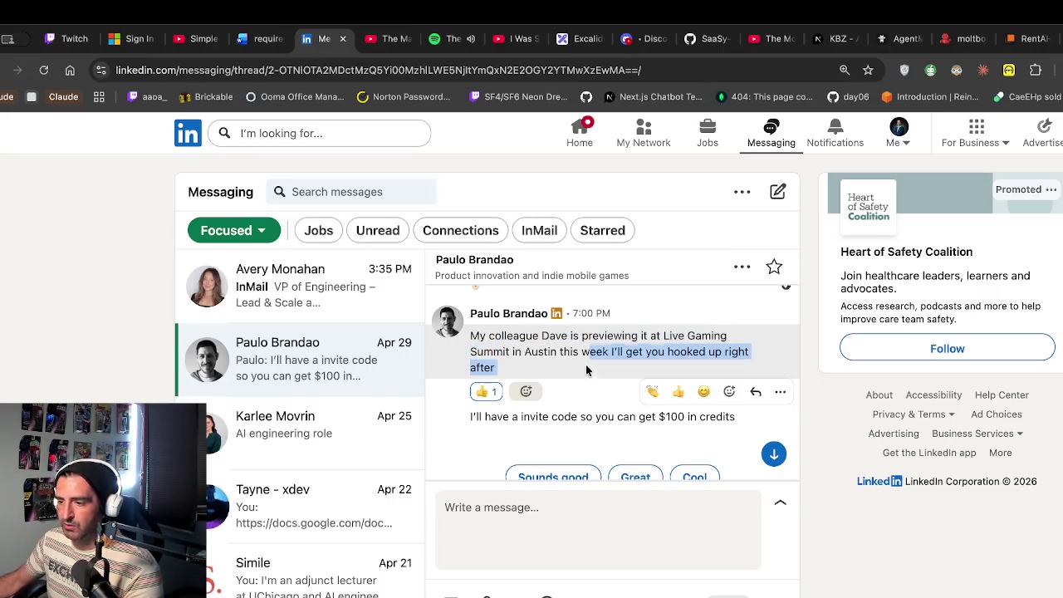
# Switch over to the Discord server tab
pyautogui.press('super+Tab')
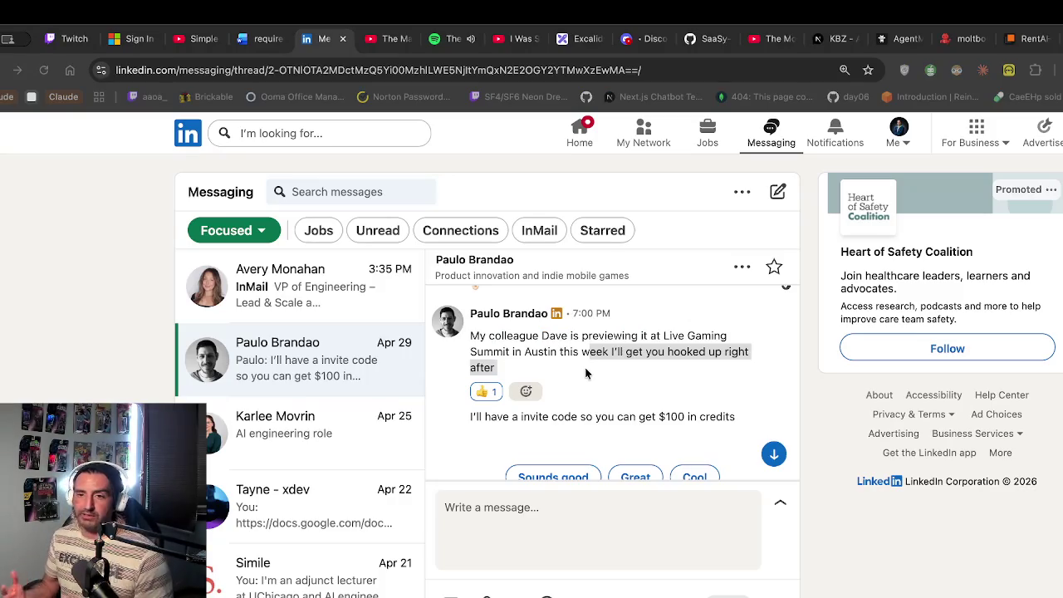
pyautogui.press('super+Tab')
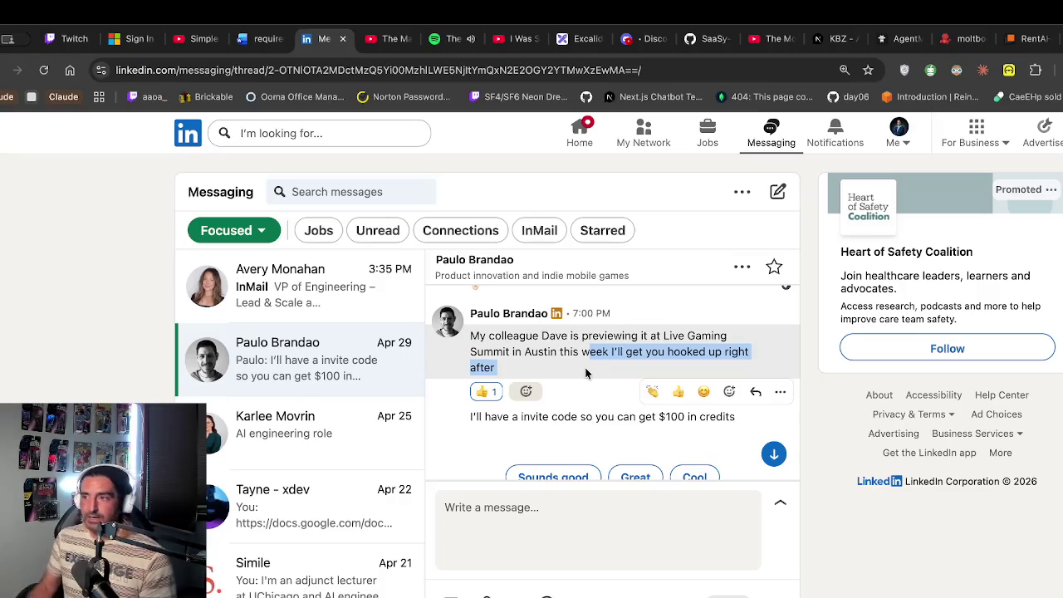
pyautogui.click(639, 39)
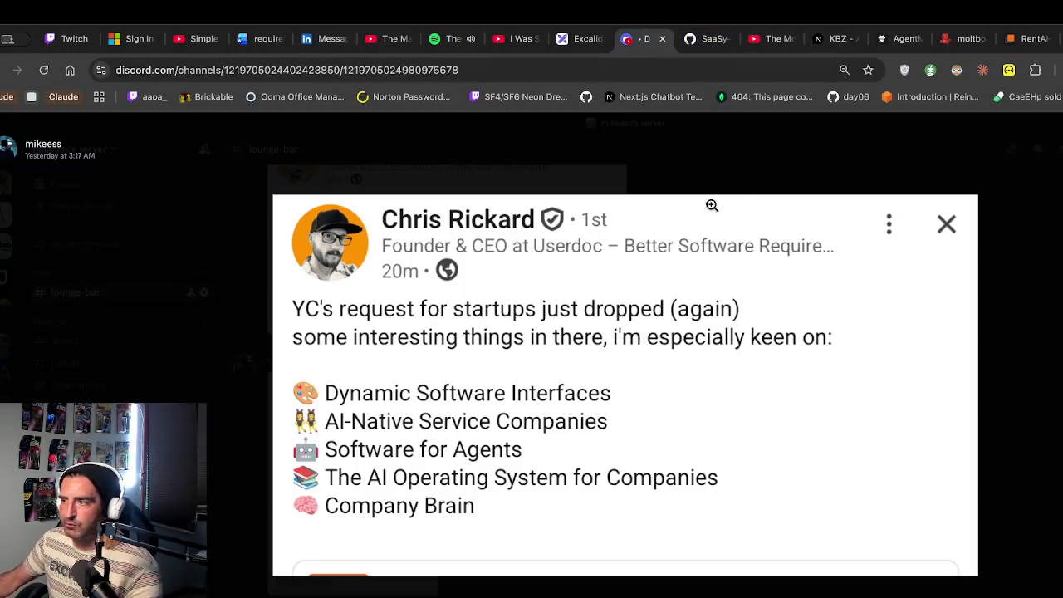
# Close the enlarged post image, view the streamer-news channel, and return to the Excalidraw notes
pyautogui.press('Escape')
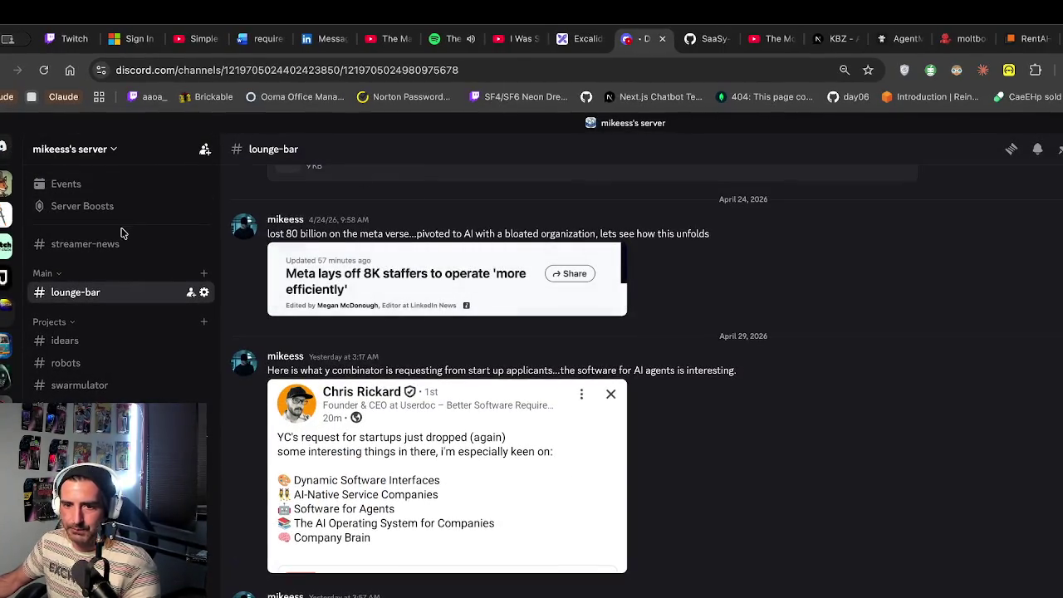
pyautogui.click(124, 241)
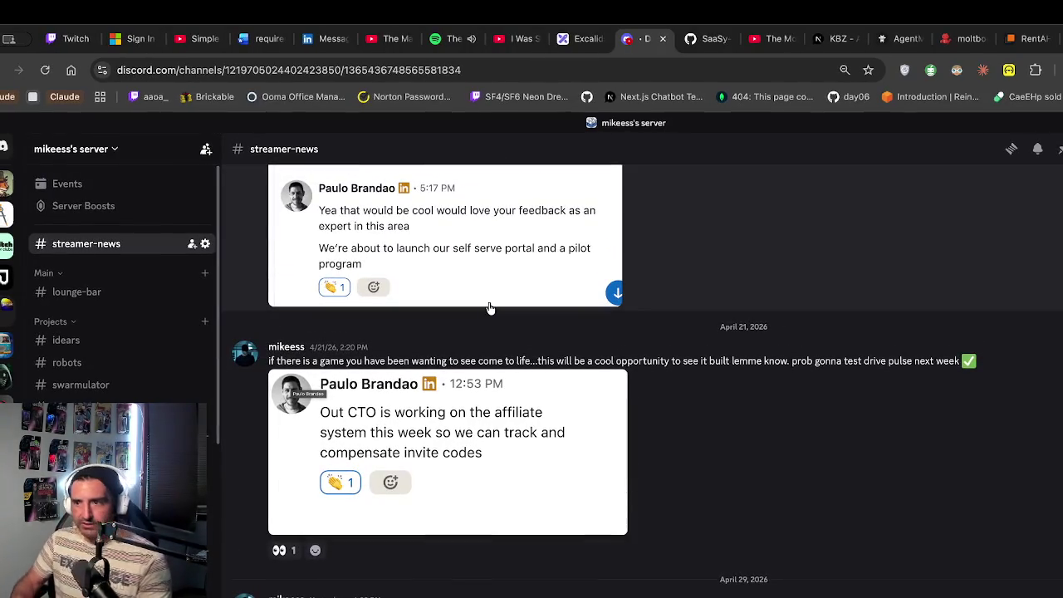
pyautogui.hotkey('ctrl', 'shift', 'Tab')
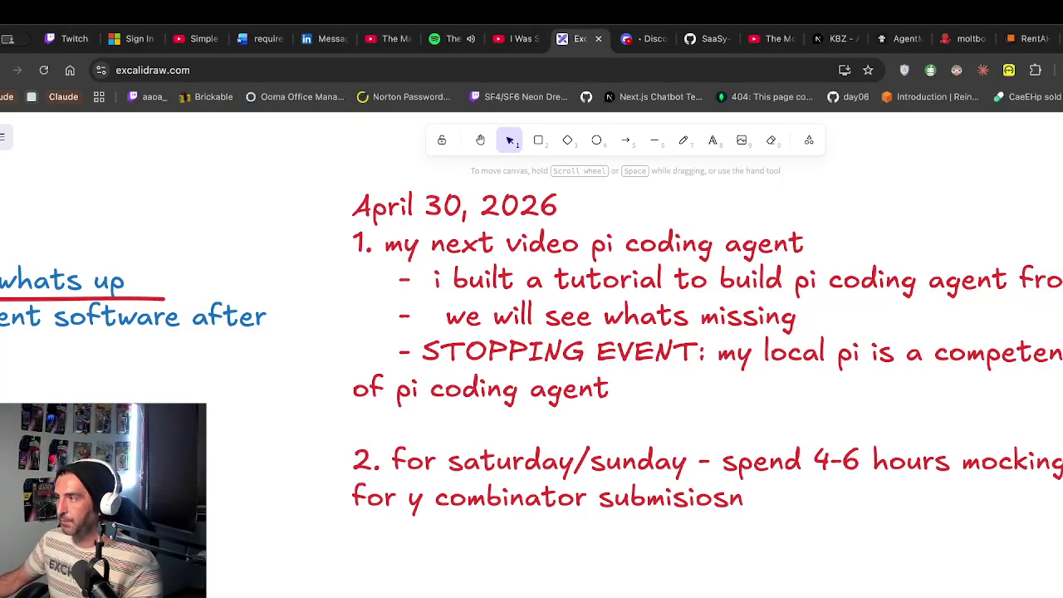
pyautogui.hotkey('ctrl', 't')
pyautogui.hotkey('ctrl', 'w')
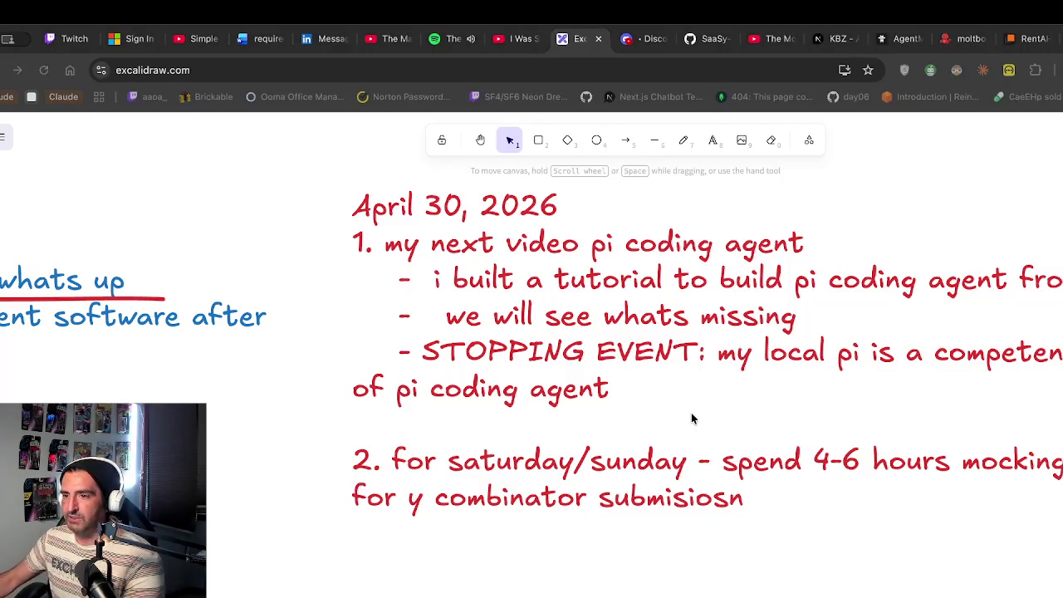
pyautogui.hscroll(3, 639, 420)
pyautogui.scroll(-2, 640, 419)
pyautogui.scroll(-1, 649, 421)
pyautogui.hscroll(1, 649, 421)
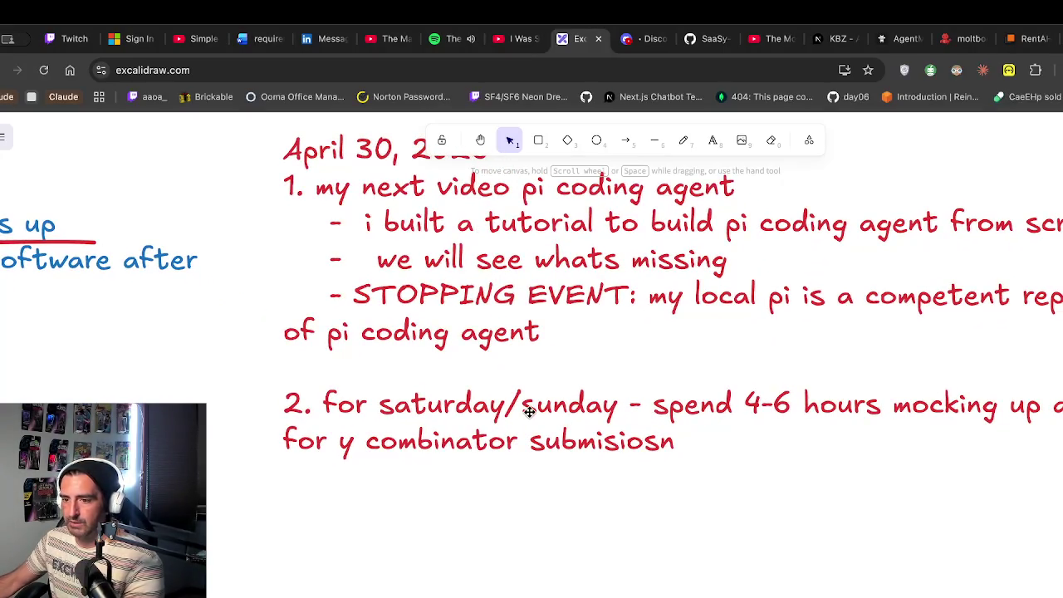
pyautogui.hscroll(3, 529, 412)
pyautogui.scroll(2, 529, 412)
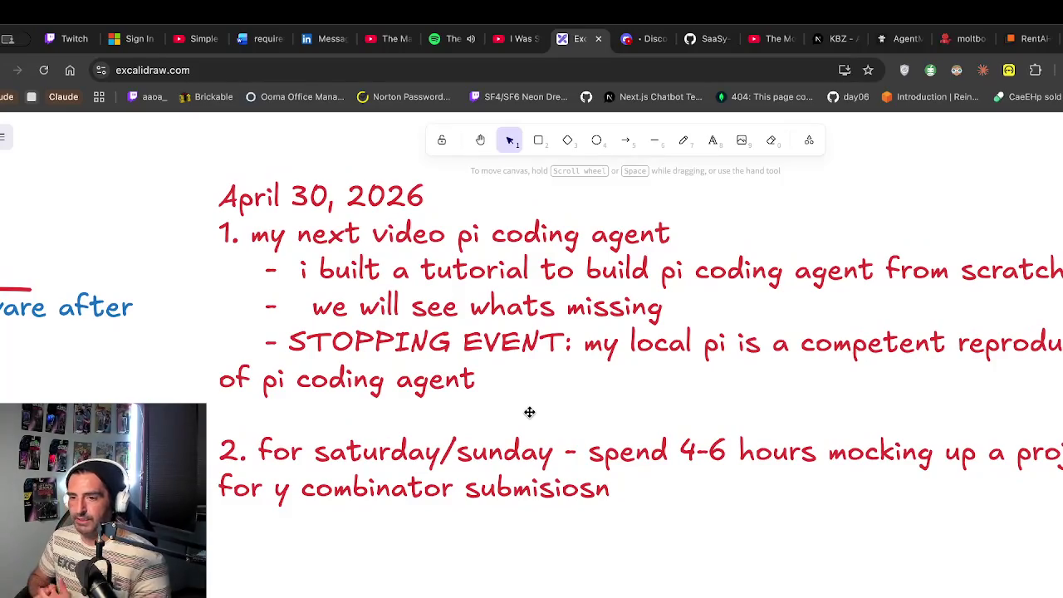
# Search Google for 'makrdown resolver' and open the Markdown Live Preview site
pyautogui.click(606, 312)
pyautogui.hotkey('ctrl', 't')
pyautogui.write('mak')
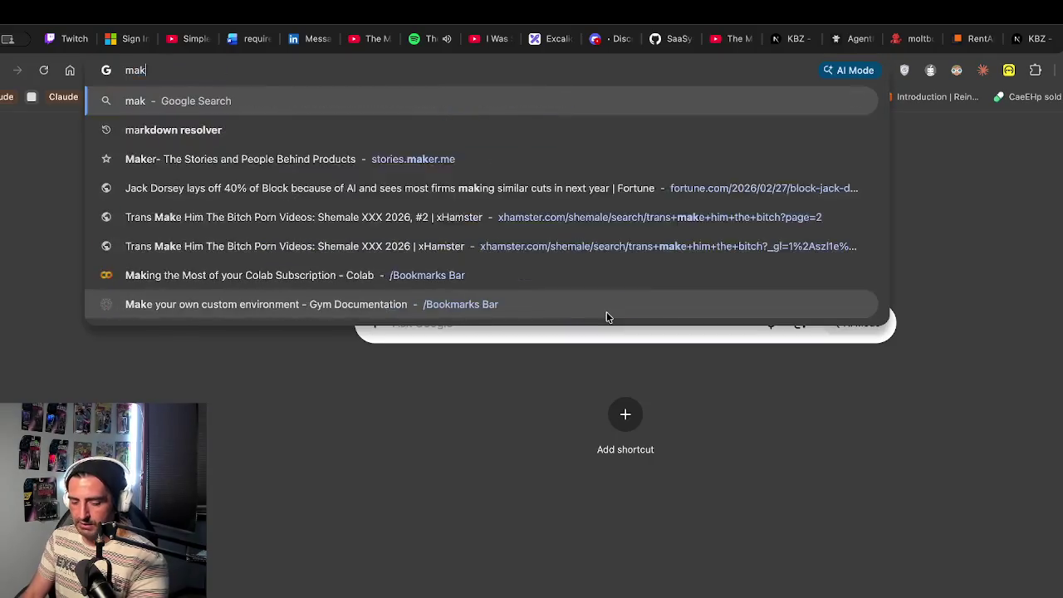
pyautogui.write('rdown resolver')
pyautogui.press('Return')
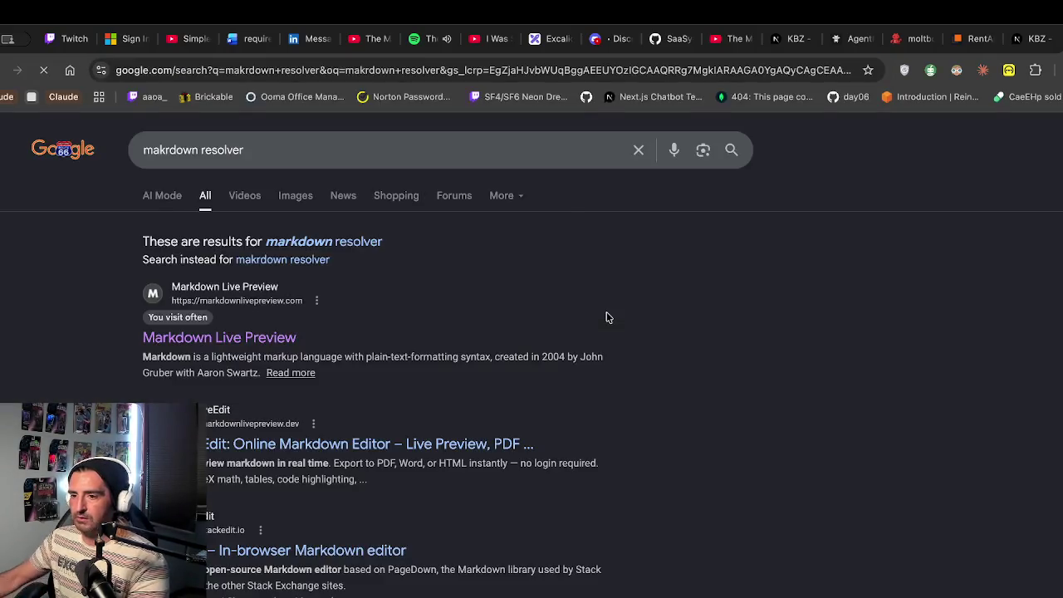
pyautogui.click(240, 337)
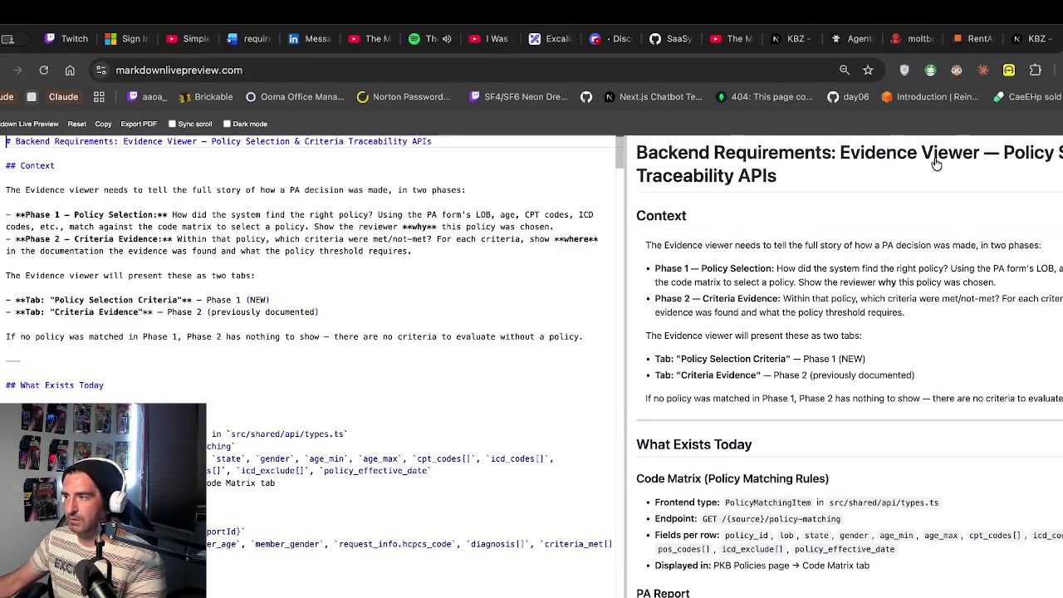
# Search 'mard' in another new tab, then close that tab to return to the notes
pyautogui.press('super+t')
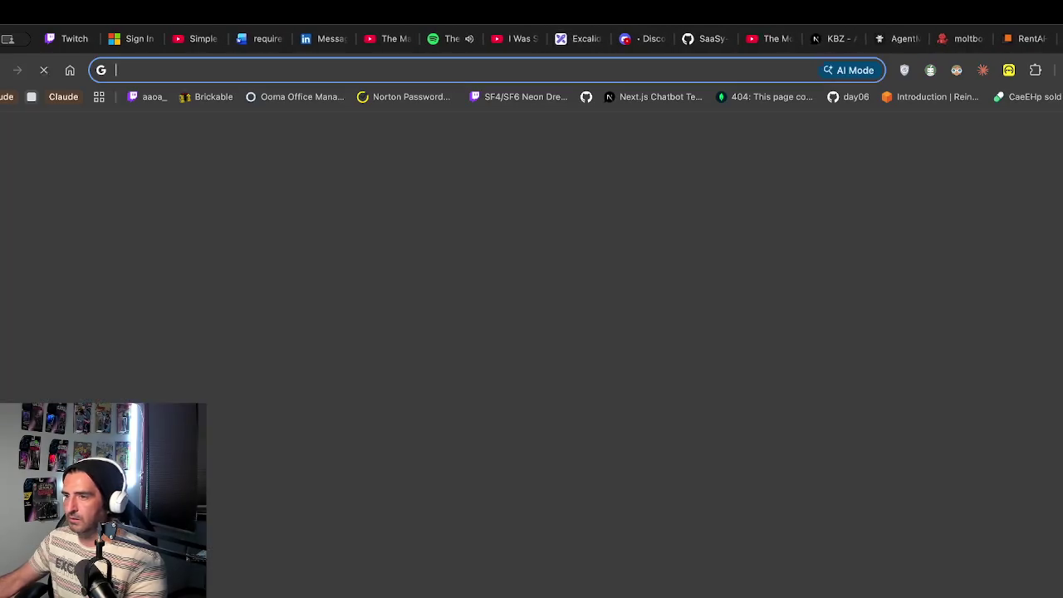
pyautogui.write('mard')
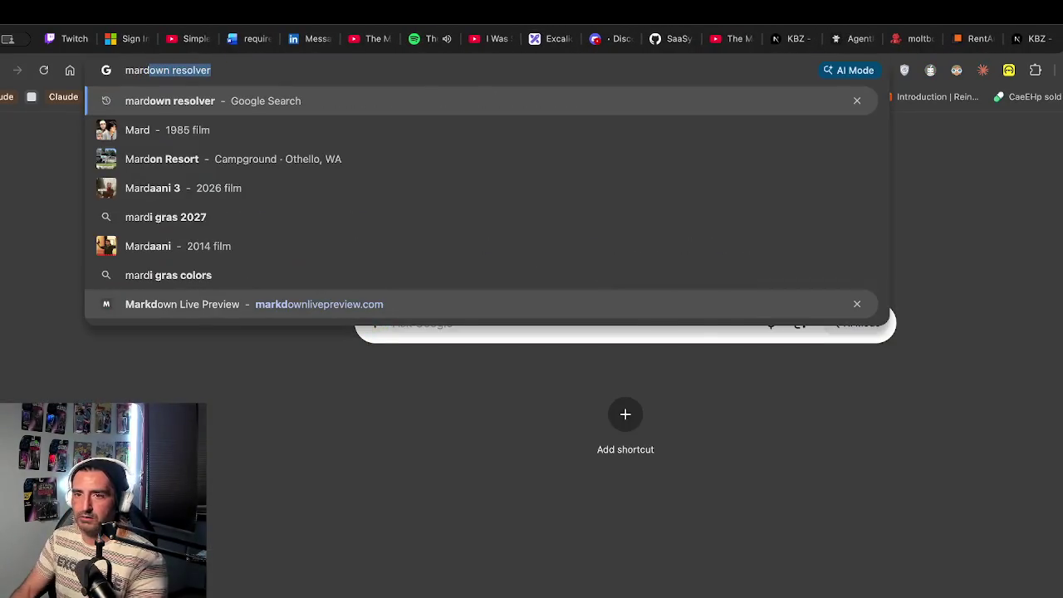
pyautogui.press('Return')
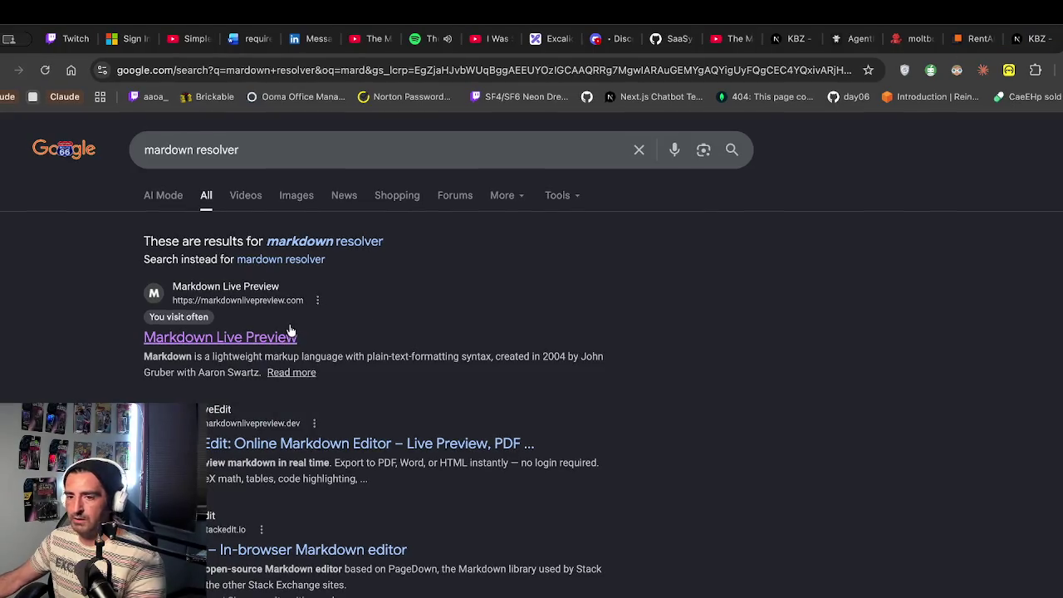
pyautogui.press('super+w')
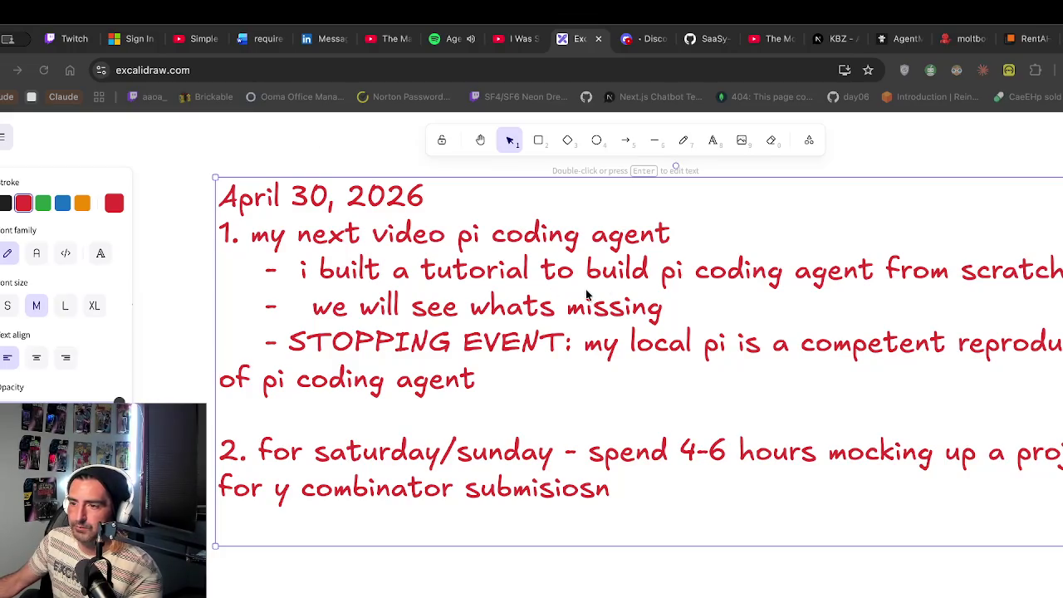
# View the pi-mono agentic-loop tutorial on markdownlivepreview.com, then bring the ts_pi_mono terminal forward
pyautogui.click(336, 38)
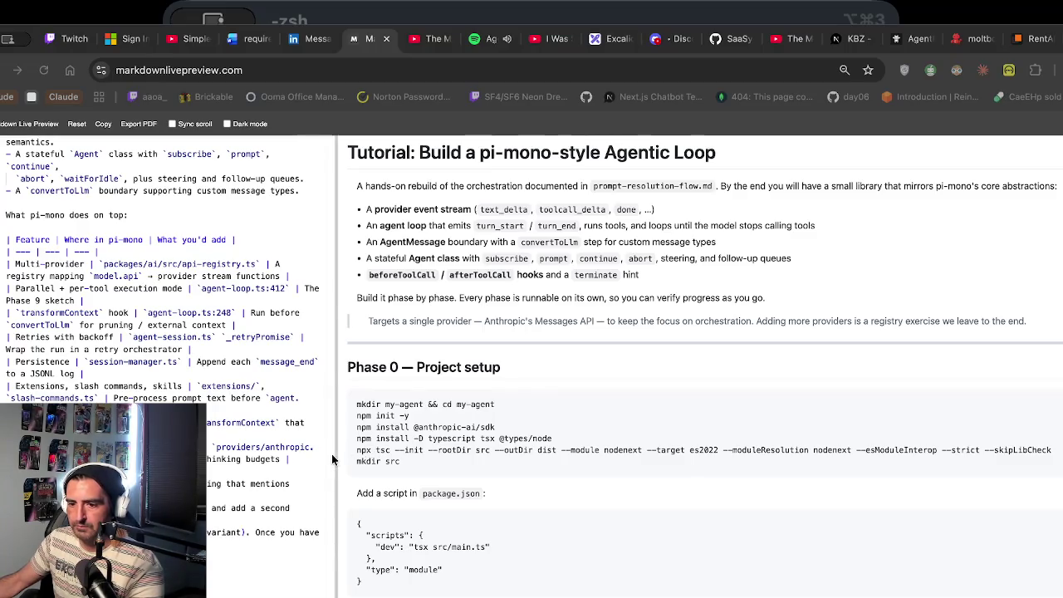
pyautogui.click(450, 590)
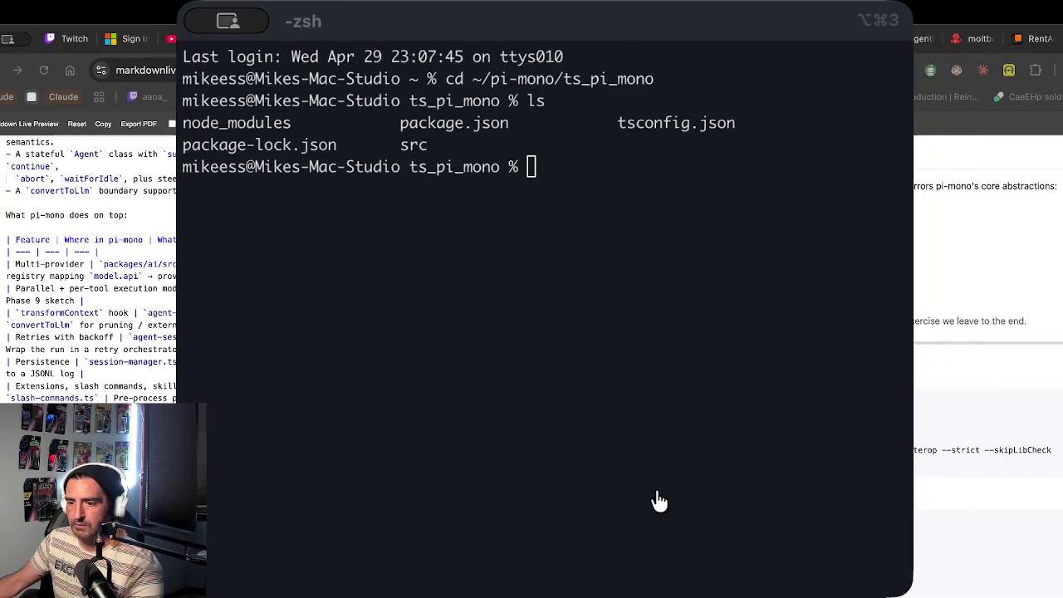
# Maximize the terminal, list the project files, and cd into src
pyautogui.click(657, 500)
pyautogui.hotkey('ctrl', 'alt', 'Return')
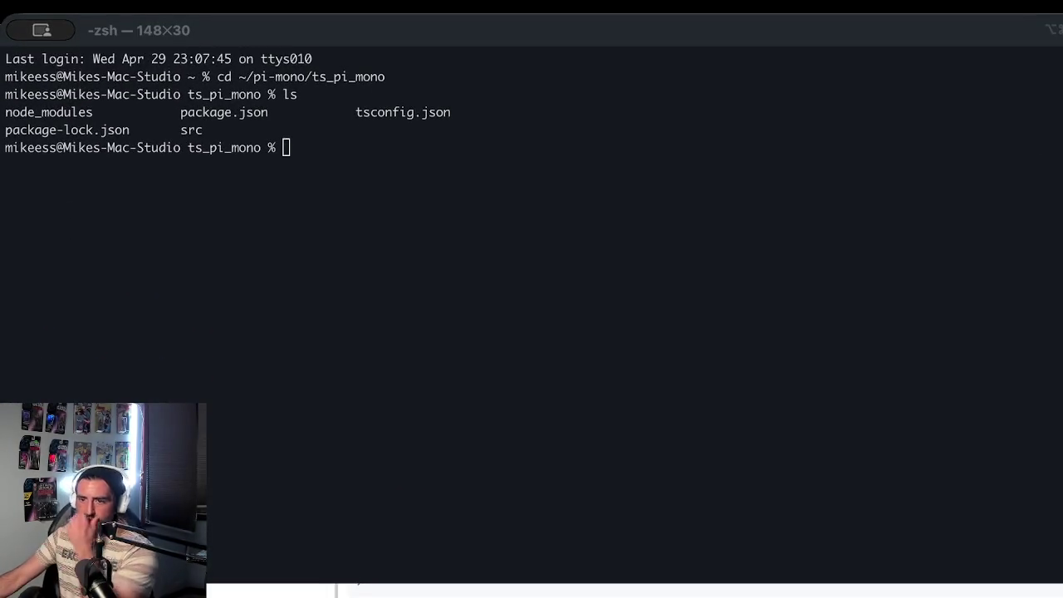
pyautogui.click(424, 462)
pyautogui.write('ls')
pyautogui.press('Return')
pyautogui.write('cd src')
pyautogui.press('Return')
# Run npm run --prompt -- 'add 2 plus 2', then rerun it as npm run dev
pyautogui.write('npm ')
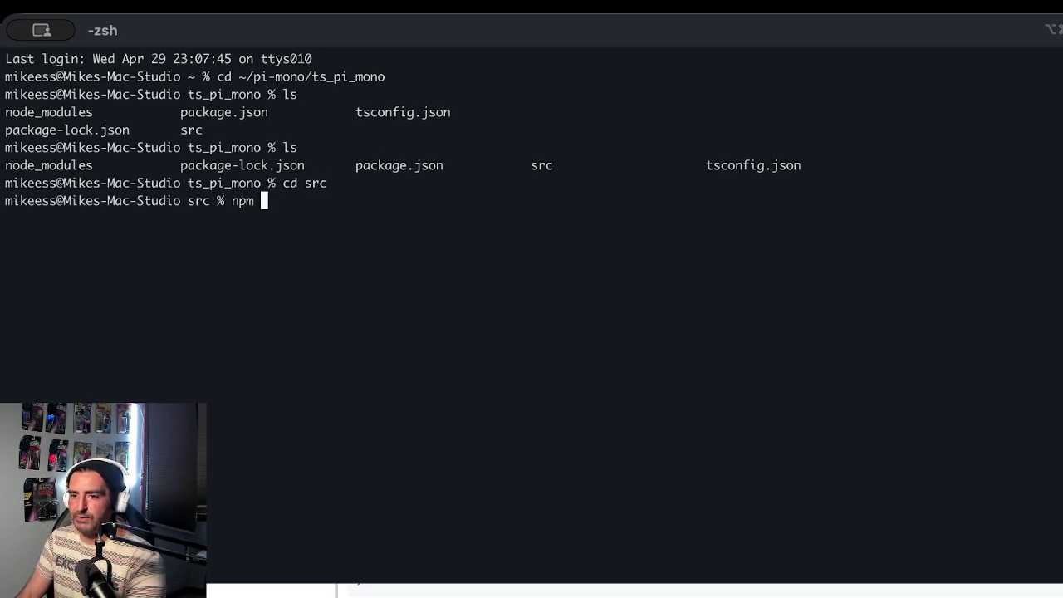
pyautogui.write('run --prompt ')
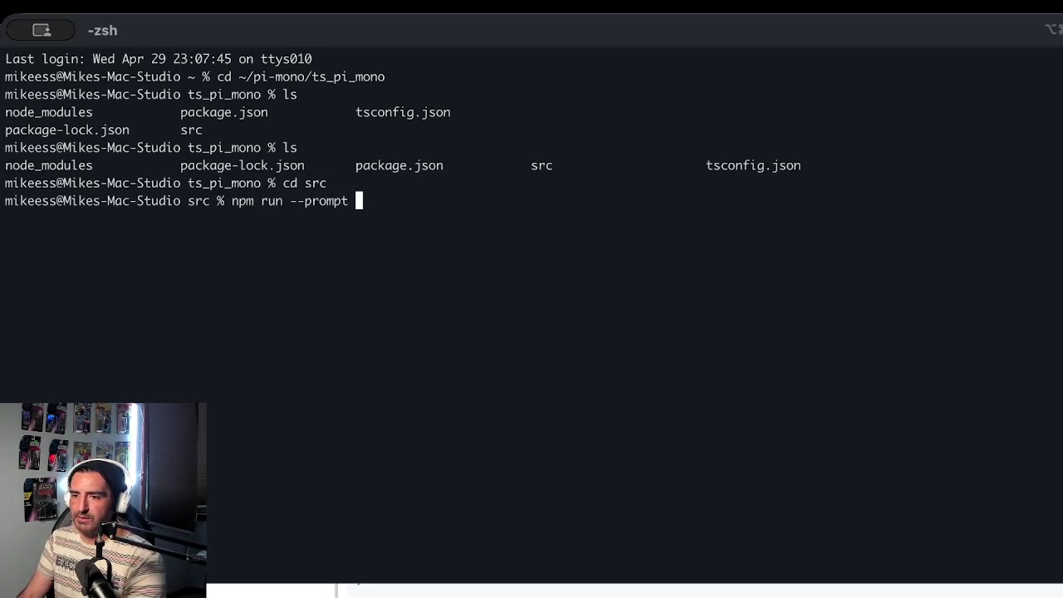
pyautogui.write("-- 'add 2 plus 2'")
pyautogui.press('Return')
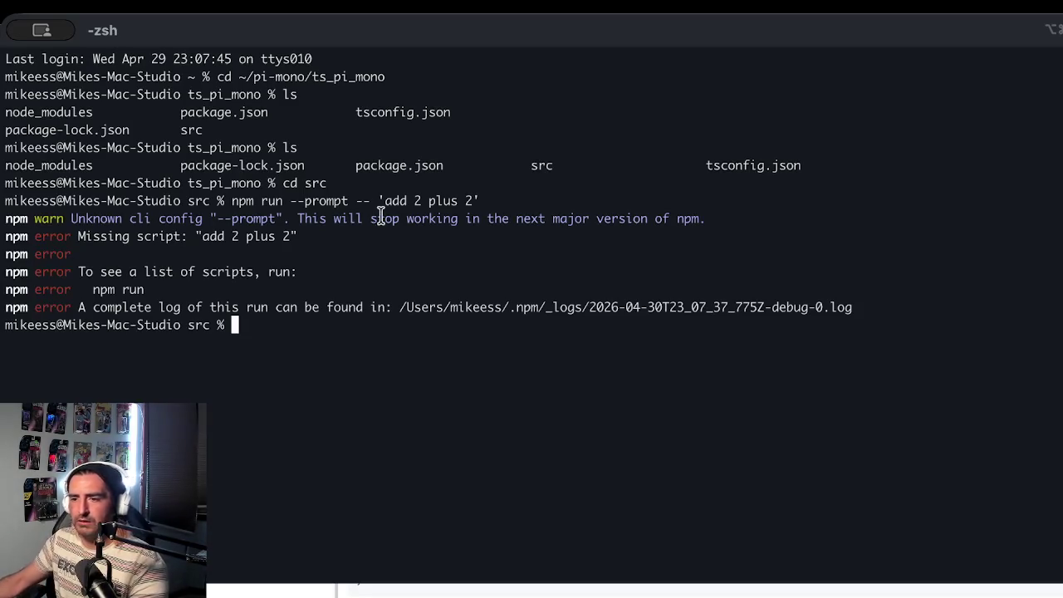
pyautogui.press('Up')
pyautogui.press('Left')
pyautogui.press('Left')
pyautogui.press('Left')
pyautogui.press('Left')
pyautogui.press('Left')
pyautogui.press('Left')
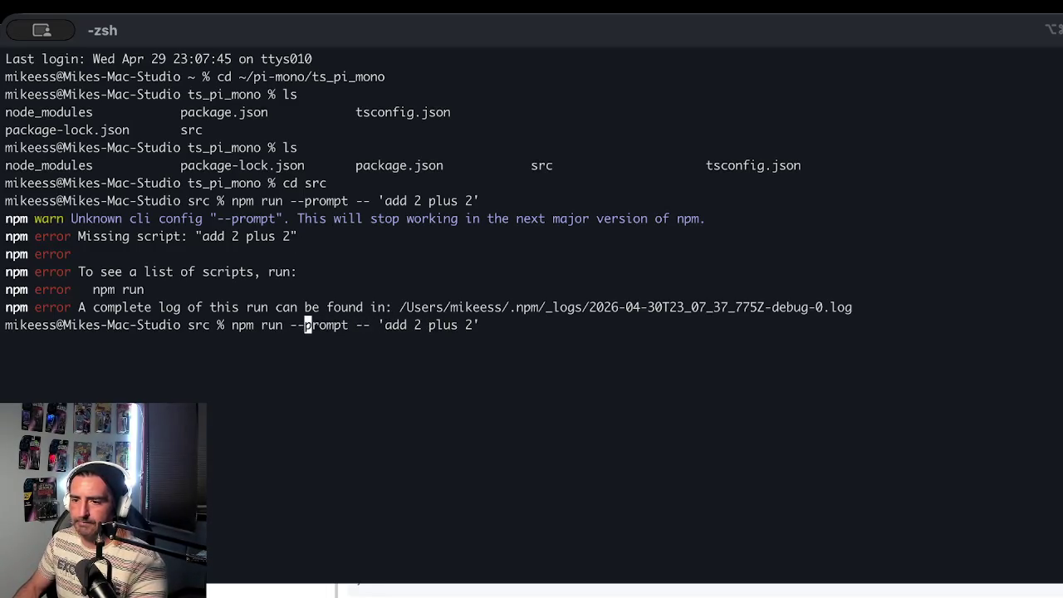
pyautogui.press('Right')
pyautogui.press('Right')
pyautogui.press('Right')
pyautogui.write('dev')
pyautogui.press('Return')
# Highlight the usage output, then launch Claude Code with 'claude'
pyautogui.moveTo(125, 317)
pyautogui.mouseDown()
pyautogui.moveTo(249, 440)
pyautogui.moveTo(296, 450)
pyautogui.mouseUp()
pyautogui.click(297, 451)
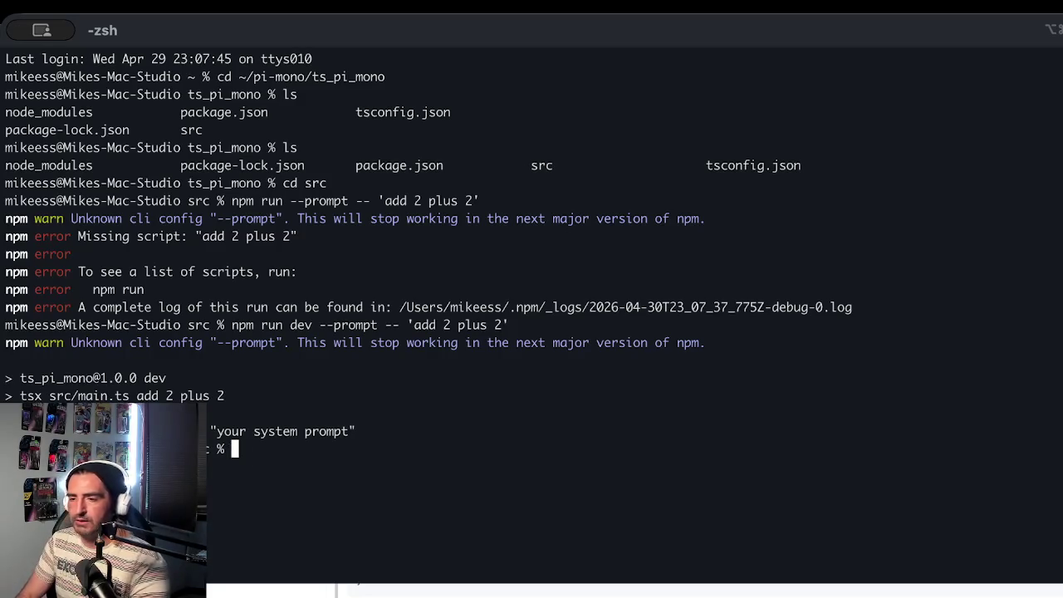
pyautogui.write('claude')
pyautogui.press('Return')
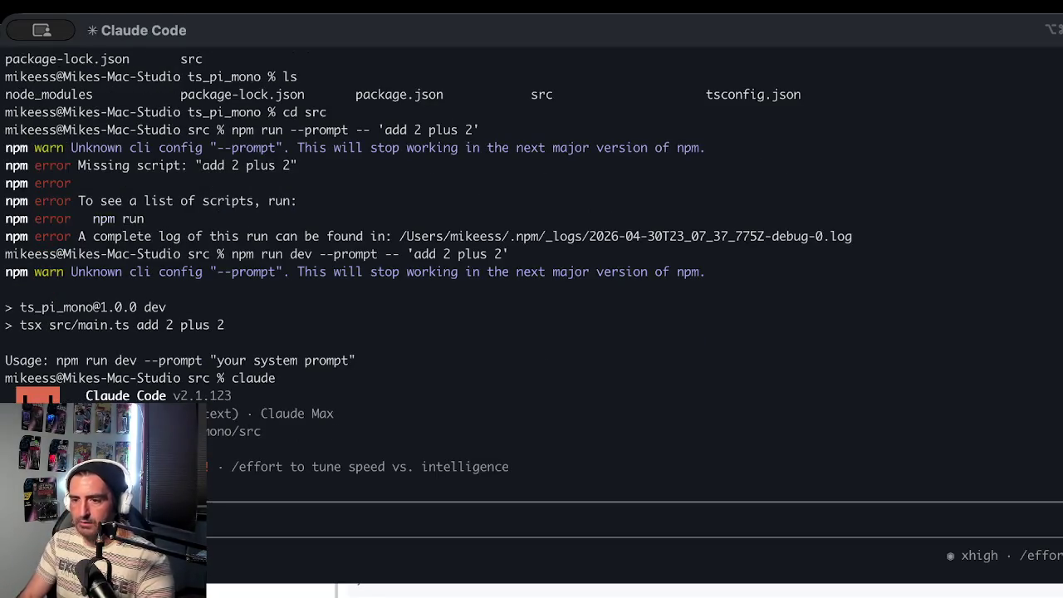
# Split off a new shell pane, cd to ~/pi-mono/ts_pi_mono/src, and list its files
pyautogui.press('super+d')
pyautogui.write('cd ~/p')
pyautogui.press('Tab')
pyautogui.write('ts')
pyautogui.press('Tab')
pyautogui.press('Return')
pyautogui.write('ls')
pyautogui.press('Return')
pyautogui.write('cd src/')
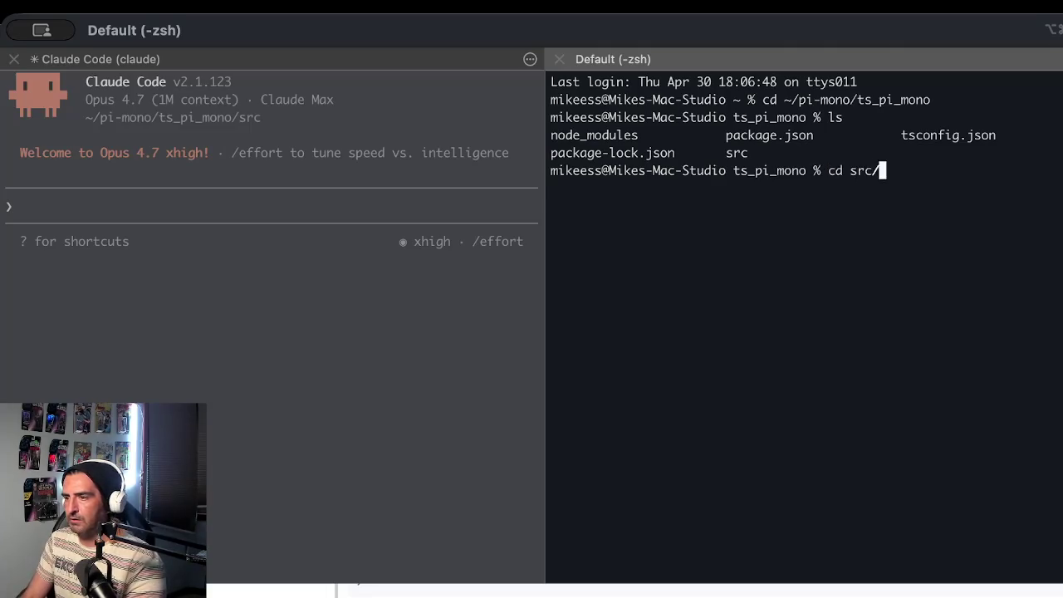
pyautogui.press('Return')
pyautogui.write('ls')
pyautogui.press('Return')
# Highlight the listed src file names, then open a new tab in the browser
pyautogui.moveTo(616, 206); pyautogui.dragTo(603, 262)
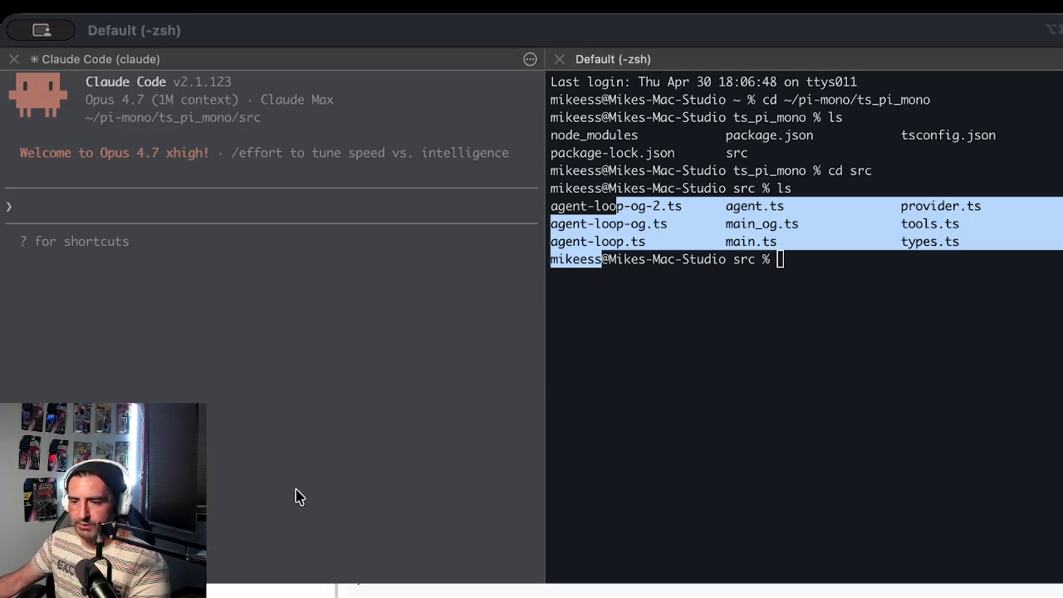
pyautogui.press('super+Tab')
pyautogui.press('super+t')
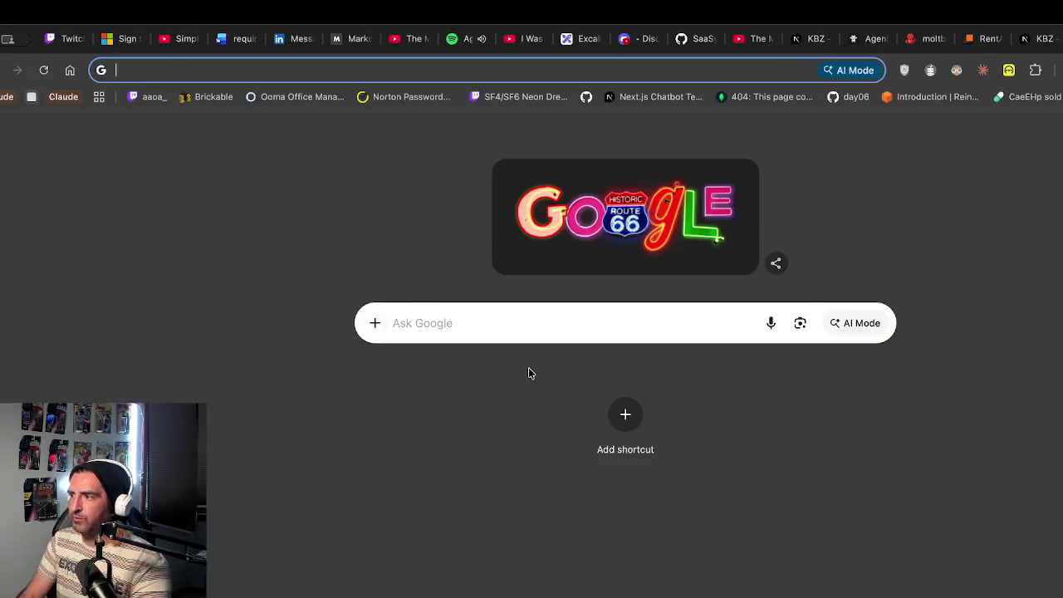
# Search Google for 'pi mono github'
pyautogui.write('pi coding agent')
pyautogui.press('BackSpace')
pyautogui.press('BackSpace')
pyautogui.press('BackSpace')
pyautogui.write('i mono github')
pyautogui.press('Return')
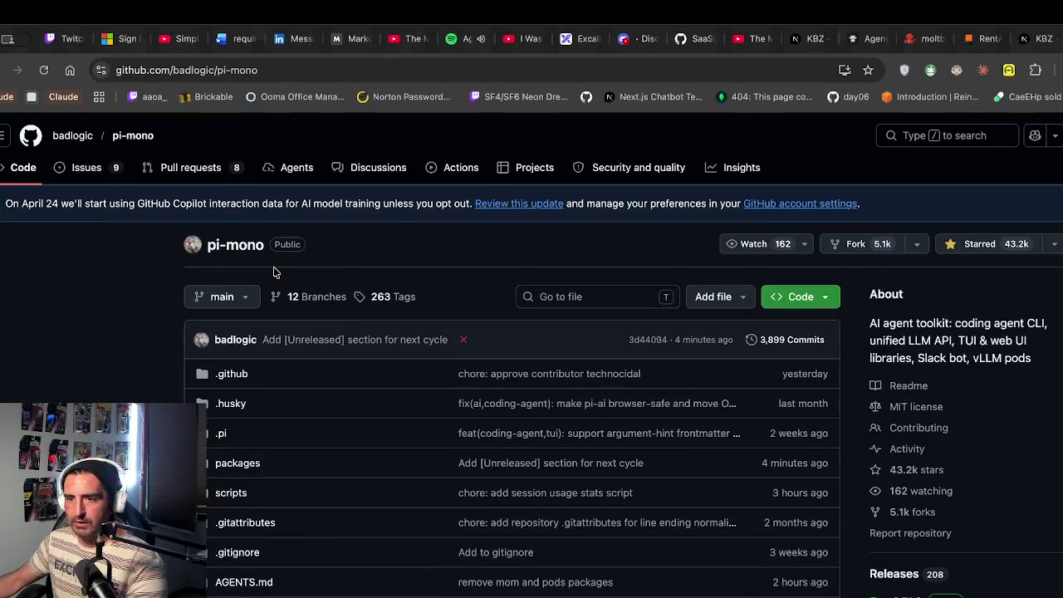
# Read the README Packages table, highlighting pi-ai and pi-agent-core, then return to the tutorial and terminal
pyautogui.scroll(-5, 277, 273)
pyautogui.scroll(-10, 276, 272)
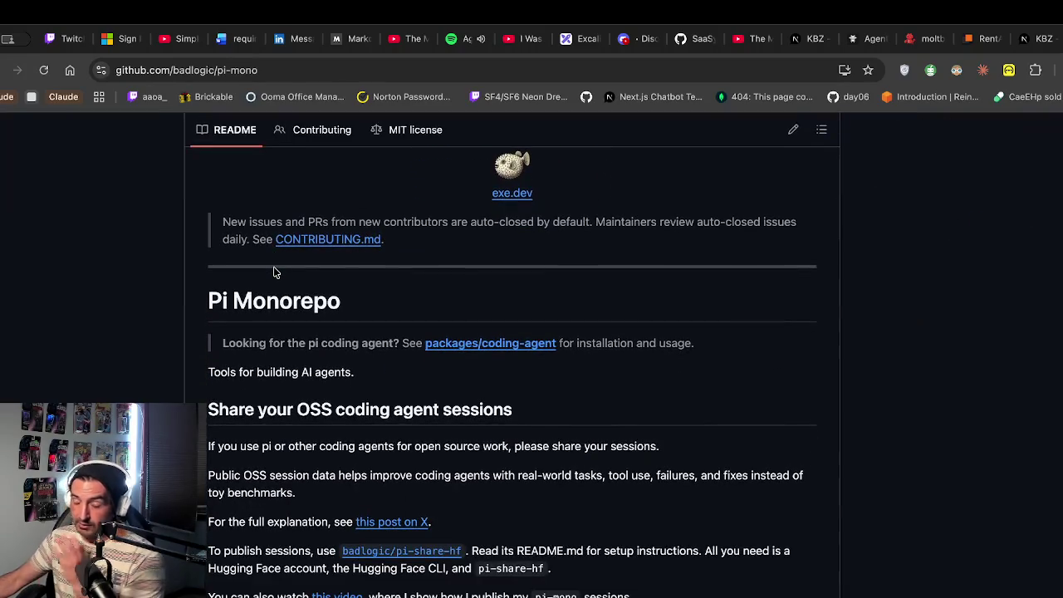
pyautogui.scroll(-3, 274, 272)
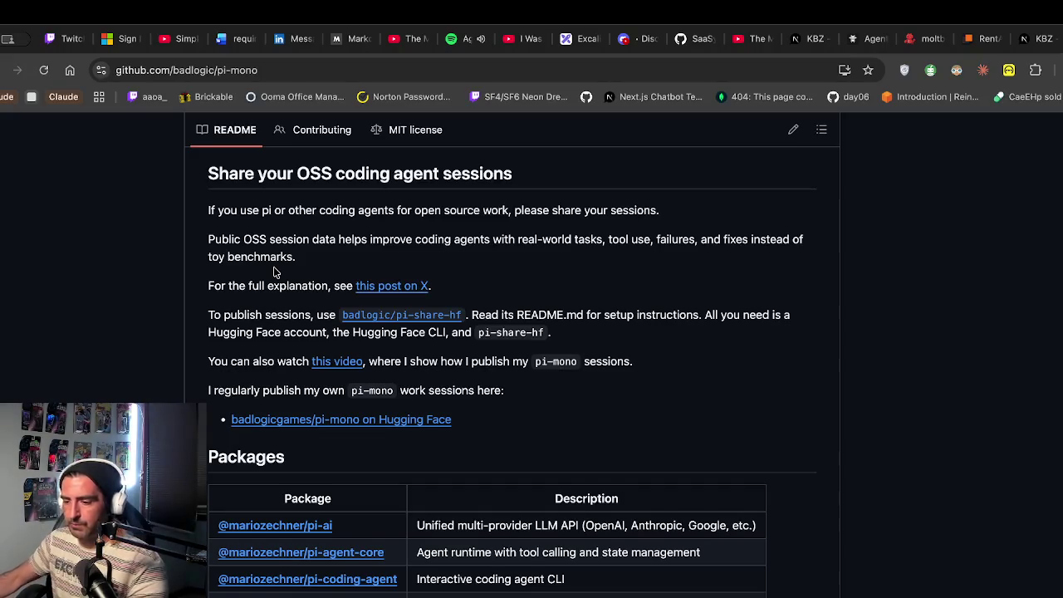
pyautogui.scroll(-3, 275, 272)
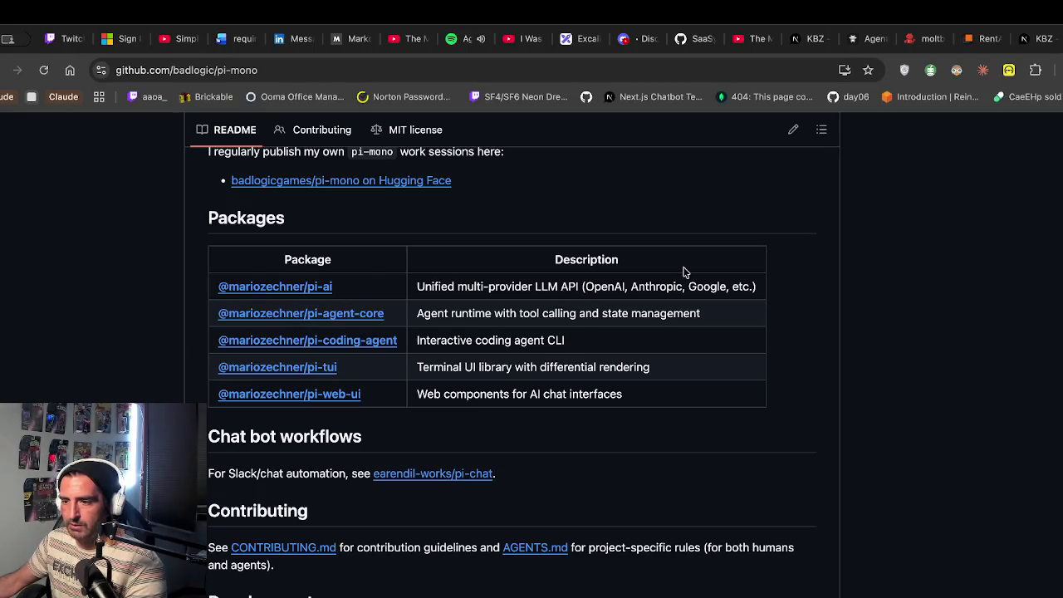
pyautogui.moveTo(449, 287); pyautogui.dragTo(743, 295)
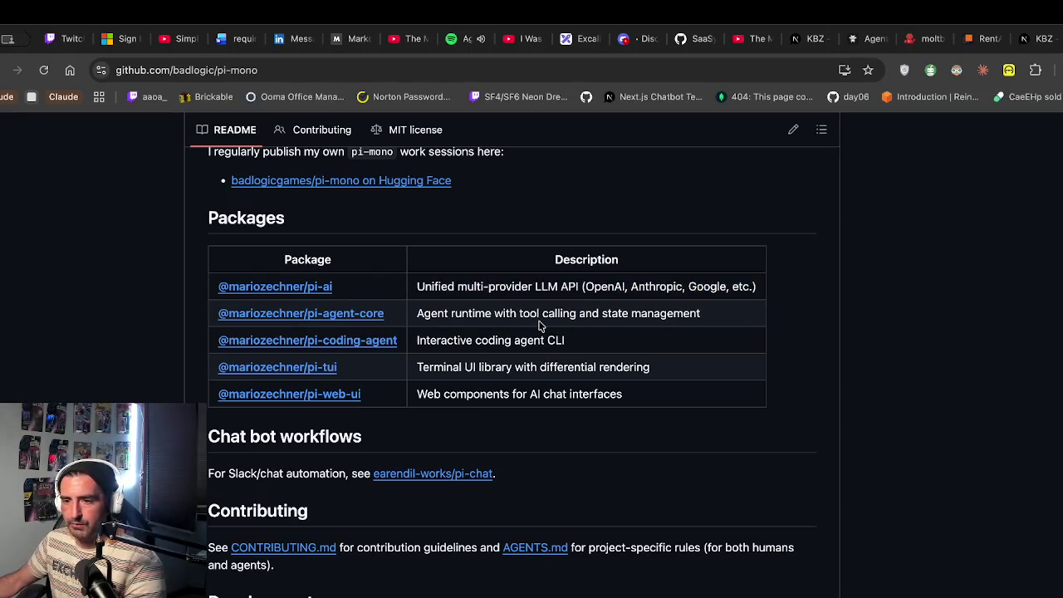
pyautogui.moveTo(416, 313); pyautogui.dragTo(651, 312)
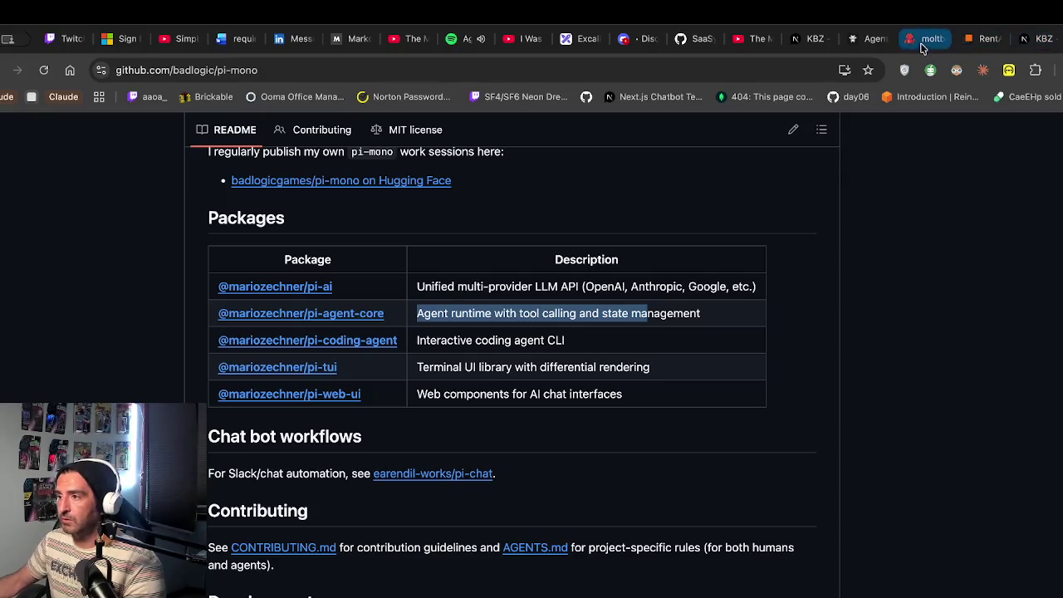
pyautogui.click(345, 38)
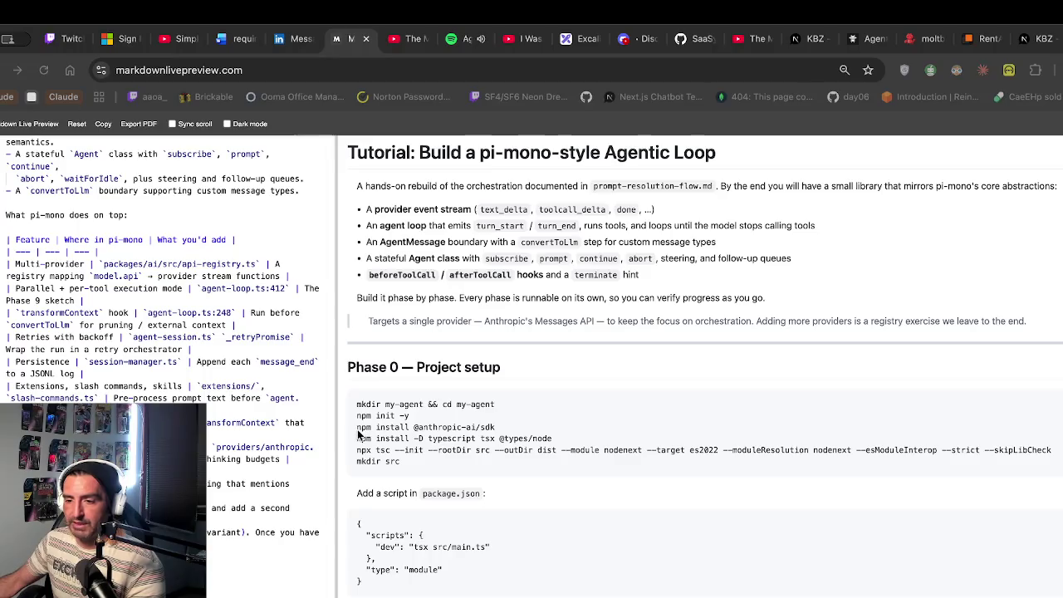
pyautogui.press('super+Tab')
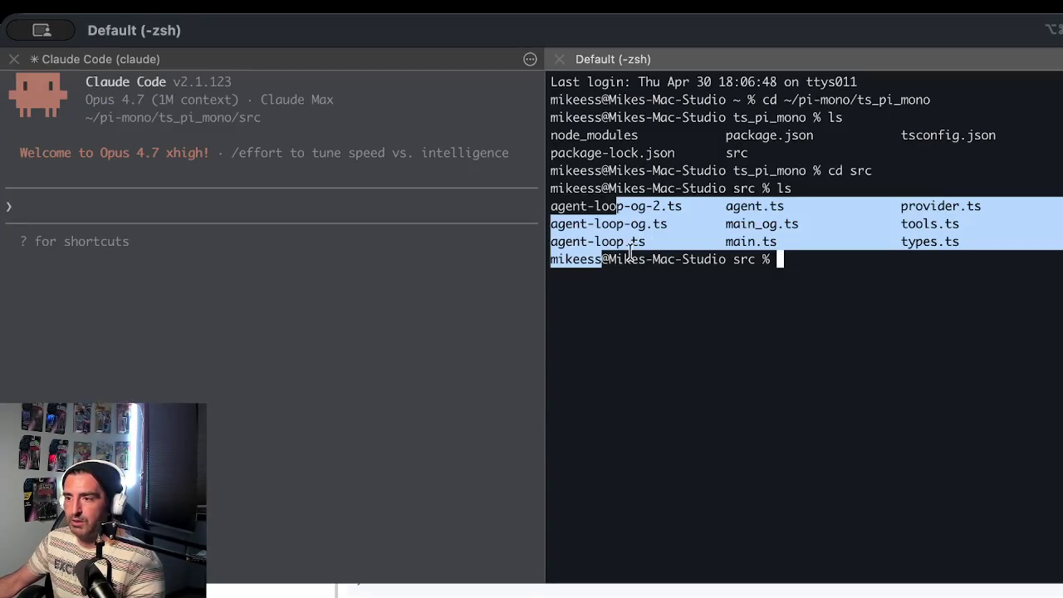
# Open main.ts in vi and quit straight back to the shell
pyautogui.click(806, 218)
pyautogui.moveTo(792, 244); pyautogui.dragTo(725, 242)
pyautogui.click(743, 257)
pyautogui.write('vi main')
pyautogui.press('Tab')
pyautogui.write('.ts')
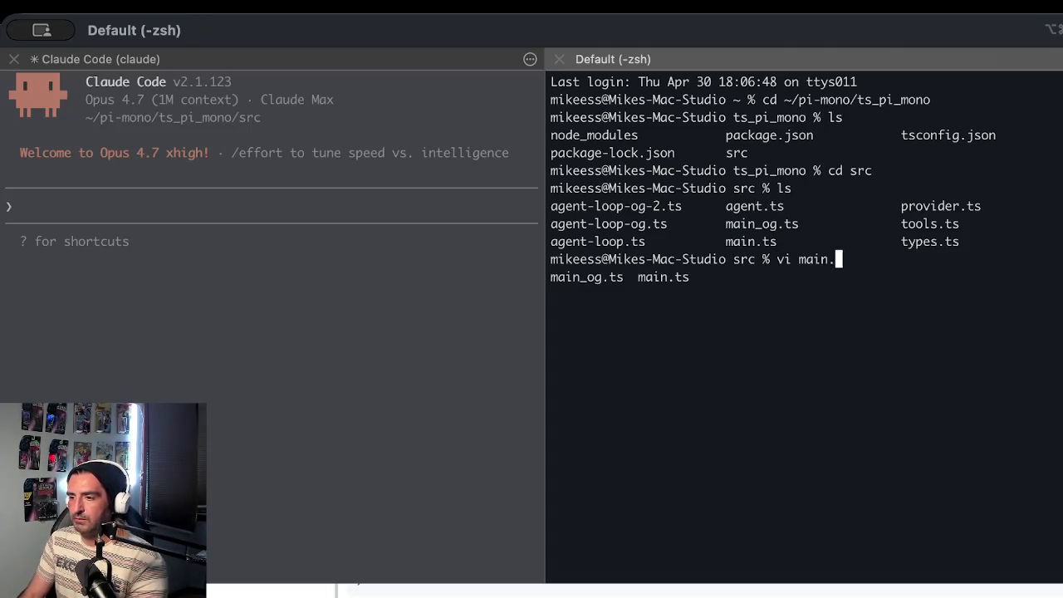
pyautogui.press('Return')
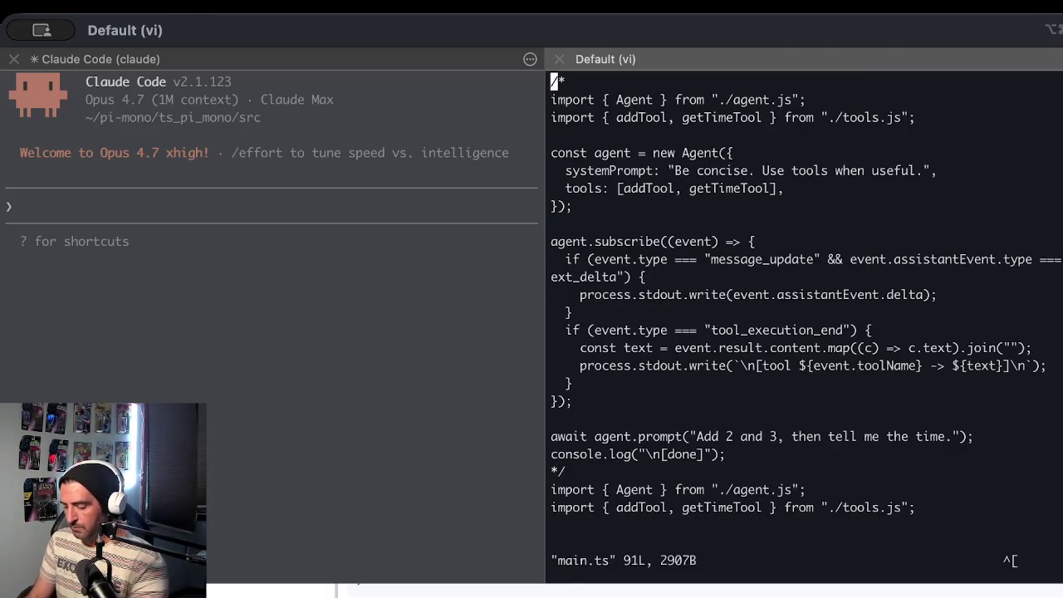
pyautogui.write(':q')
pyautogui.press('Return')
# Open main.ts in nvim and review the tool_execution_end handler lines
pyautogui.write('vi')
pyautogui.press('BackSpace')
pyautogui.press('BackSpace')
pyautogui.write('nvim main')
pyautogui.press('Tab')
pyautogui.write('.')
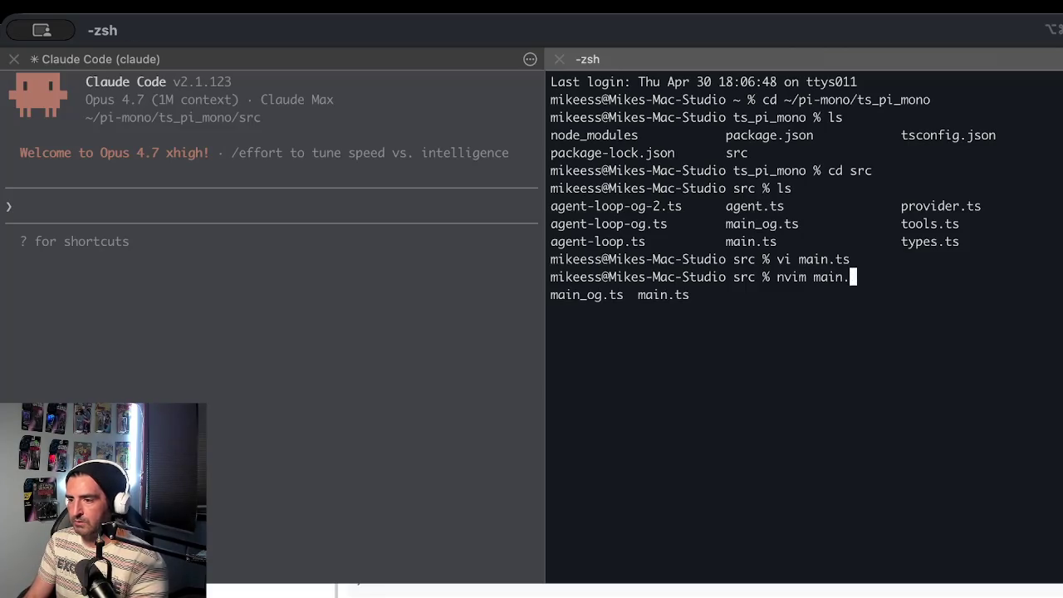
pyautogui.write('ts')
pyautogui.press('Return')
pyautogui.hotkey('ctrl', 'd')
pyautogui.hotkey('ctrl', 'd')
pyautogui.hotkey('ctrl', 'd')
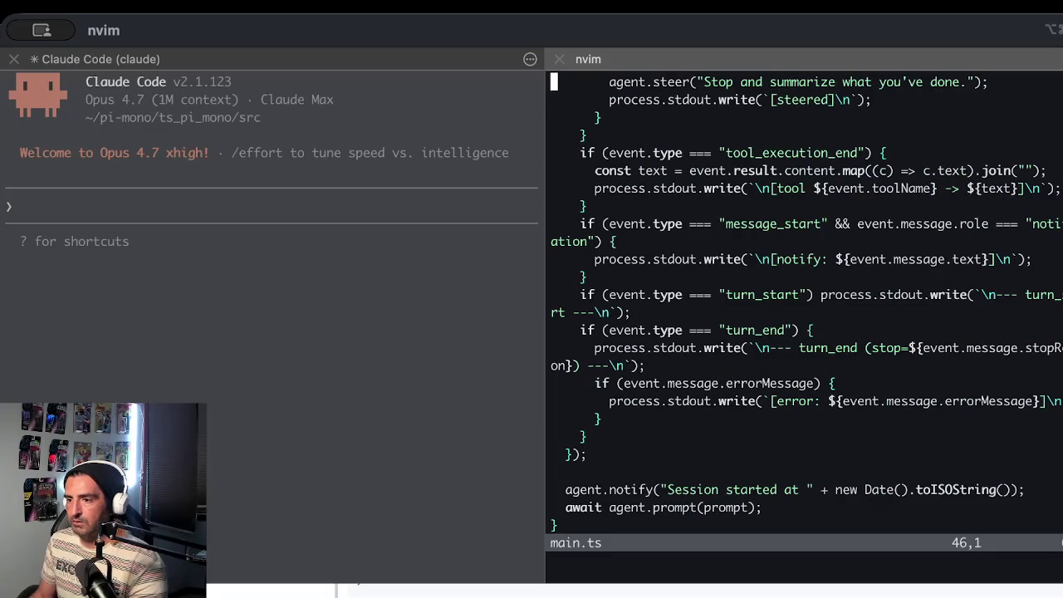
pyautogui.hotkey('ctrl', 'u')
pyautogui.hotkey('ctrl', 'u')
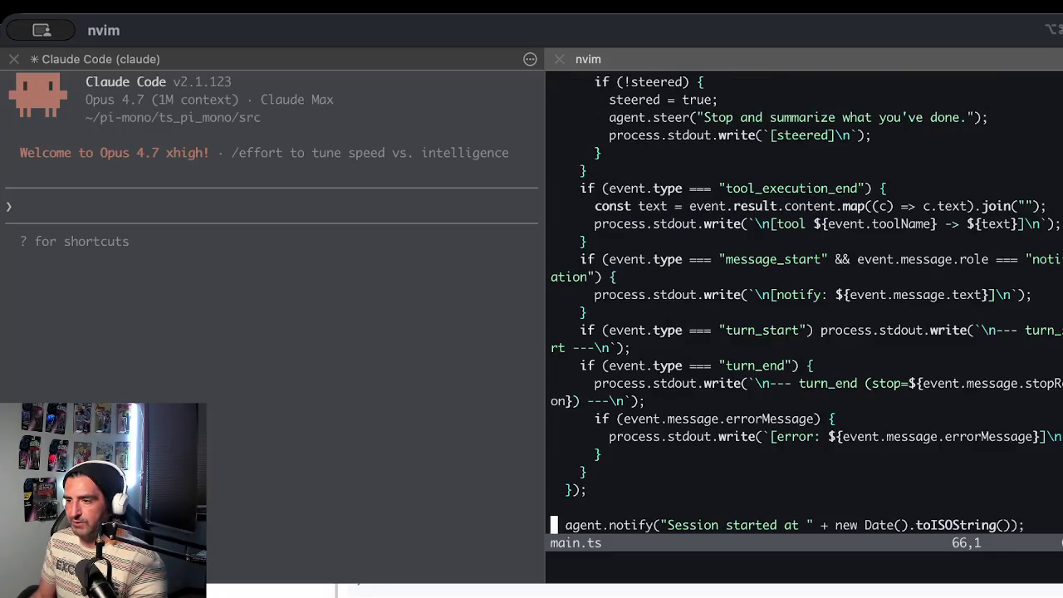
pyautogui.moveTo(581, 170); pyautogui.dragTo(700, 223)
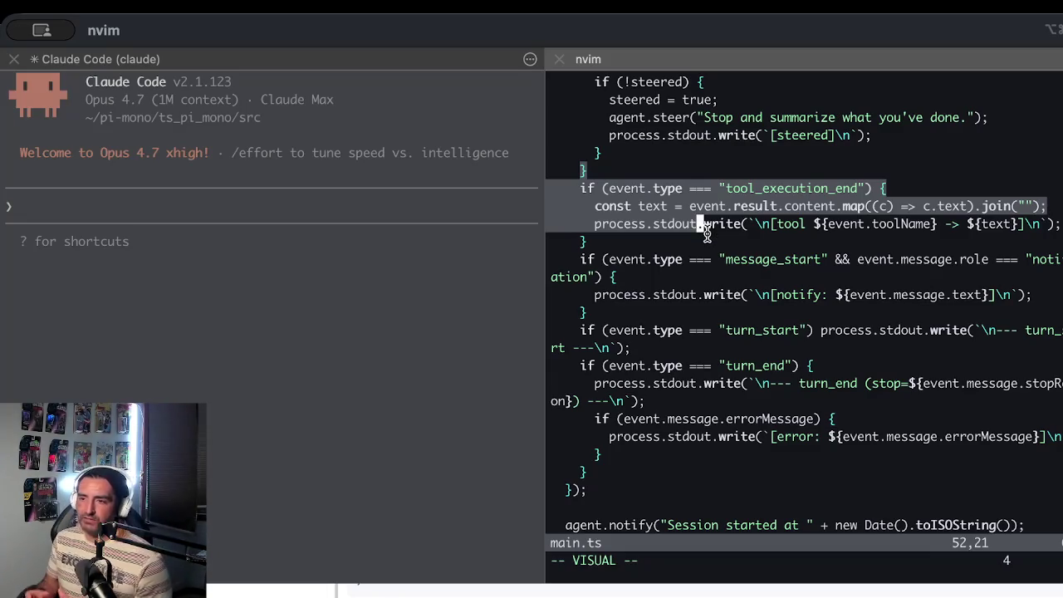
# Widen the nvim pane, then quit main.ts without saving using :q!
pyautogui.moveTo(540, 219)
pyautogui.mouseDown()
pyautogui.moveTo(443, 227)
pyautogui.moveTo(421, 243)
pyautogui.mouseUp()
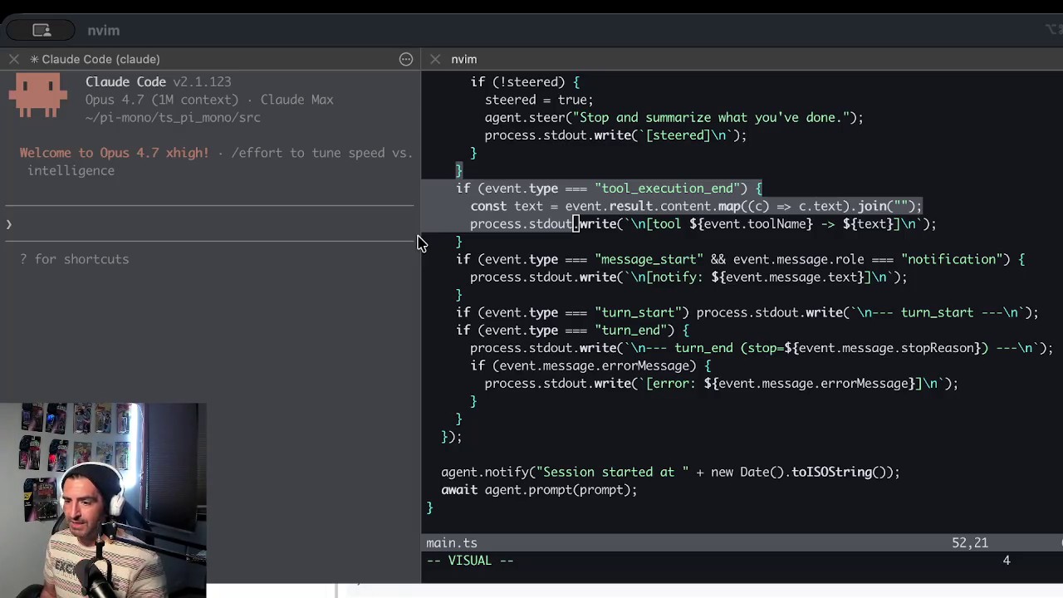
pyautogui.click(419, 242)
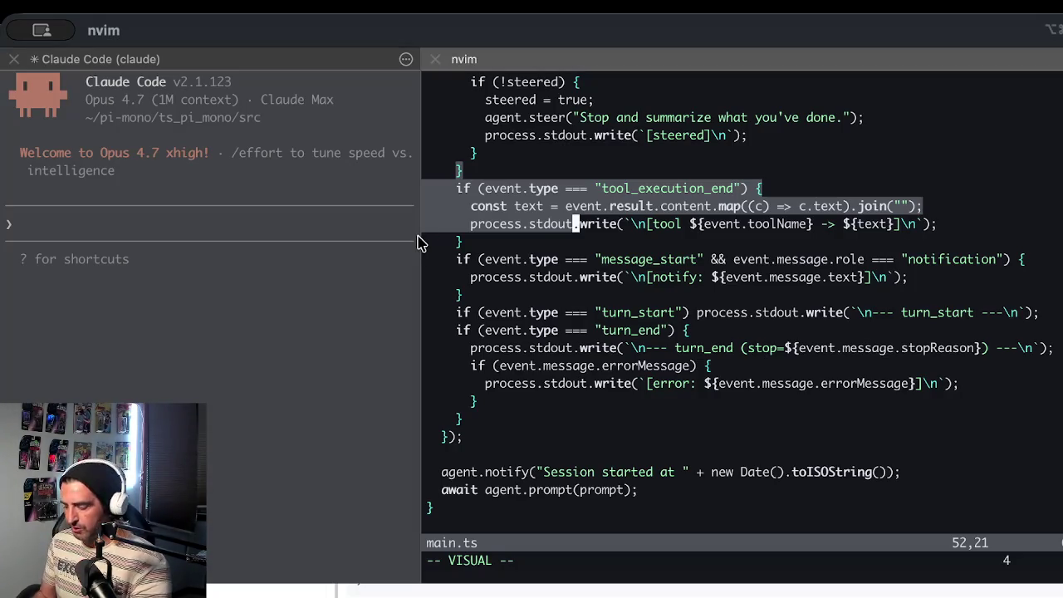
pyautogui.press('Escape')
pyautogui.write(':q!')
pyautogui.press('Return')
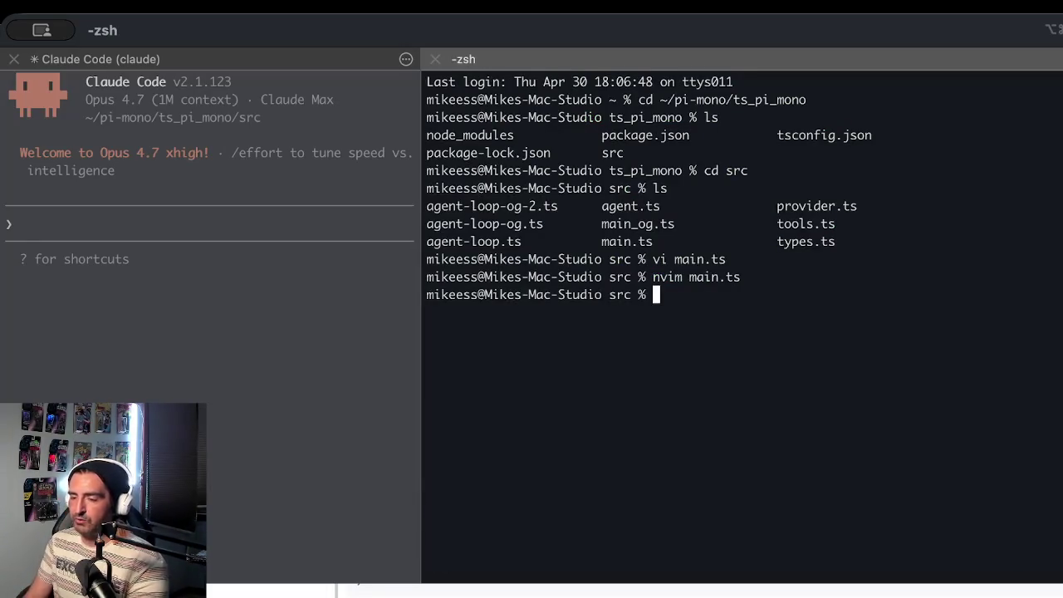
# Run npm run dev --prompt -- "add 2 plus 2", which only prints the usage message
pyautogui.write('npm run dev --promp')
pyautogui.write("t -- '")
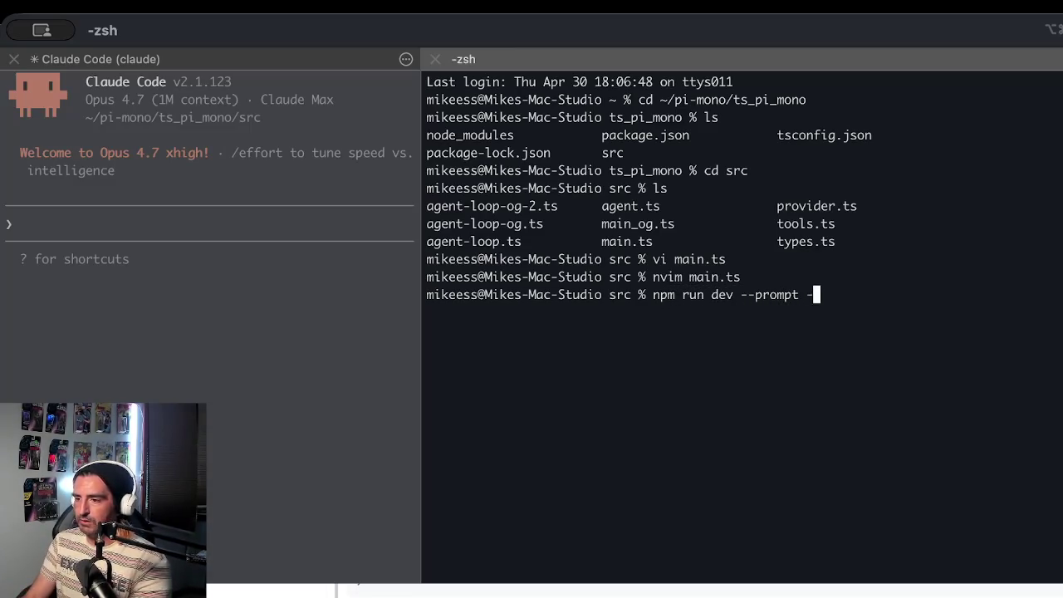
pyautogui.press('BackSpace')
pyautogui.write('"ad')
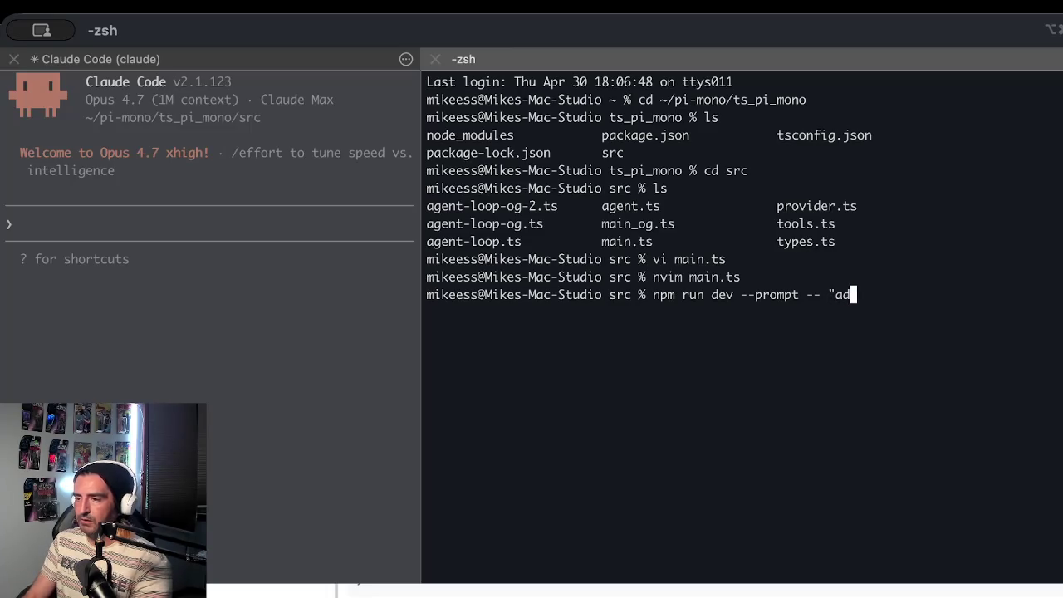
pyautogui.write('d 2 plus 2"')
pyautogui.press('Return')
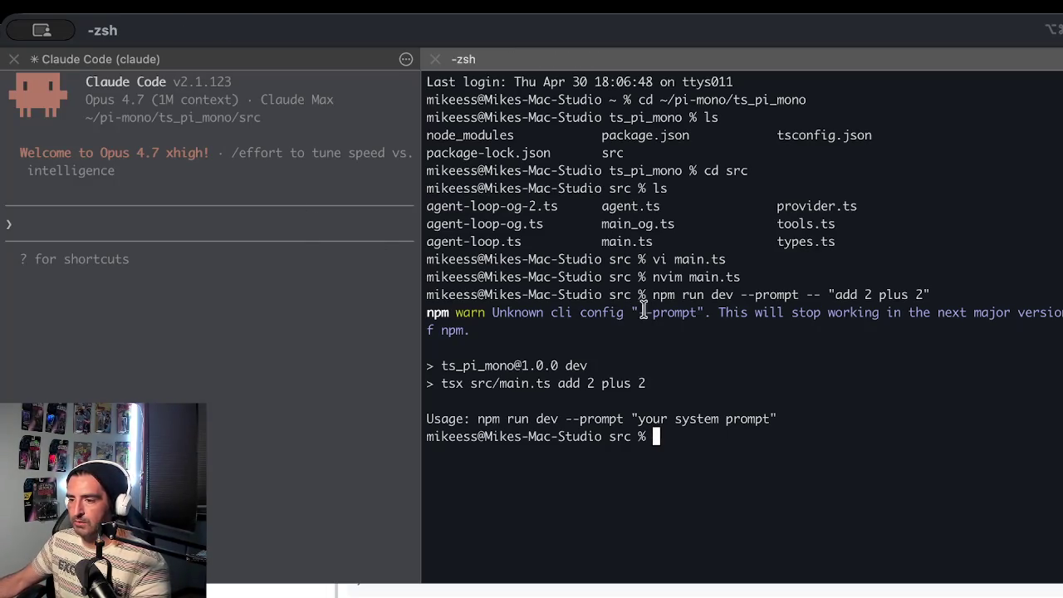
# Confirm the current folder with pwd and select the failed output for Claude Code
pyautogui.write('pwd')
pyautogui.press('Return')
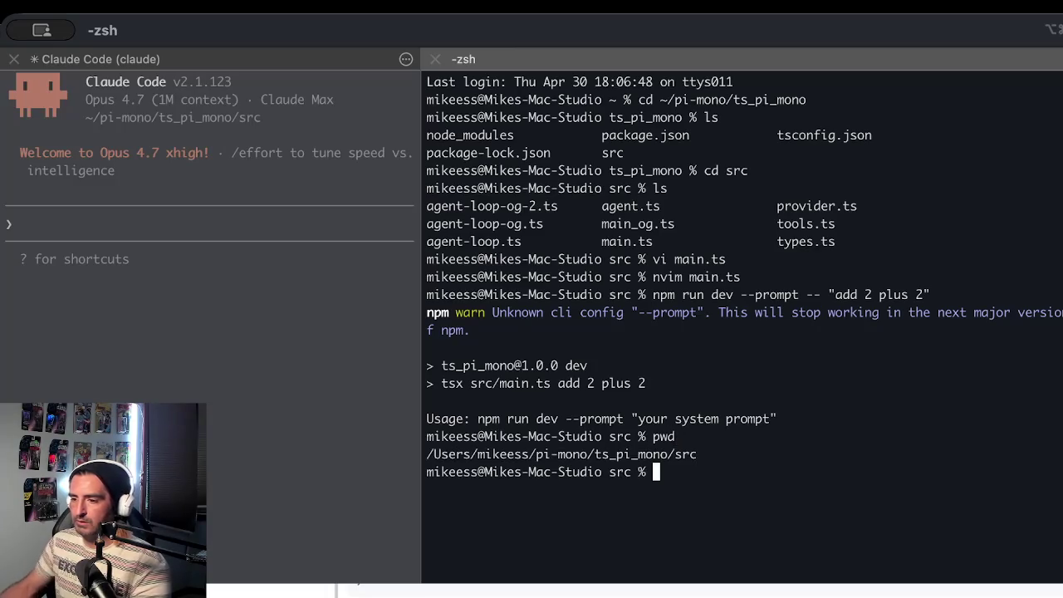
pyautogui.moveTo(651, 295); pyautogui.dragTo(675, 551)
pyautogui.press('super+c')
pyautogui.click(125, 263)
# Paste the failing output into Claude Code and move the shell pane to its right
pyautogui.press('super+v')
pyautogui.press('super+v')
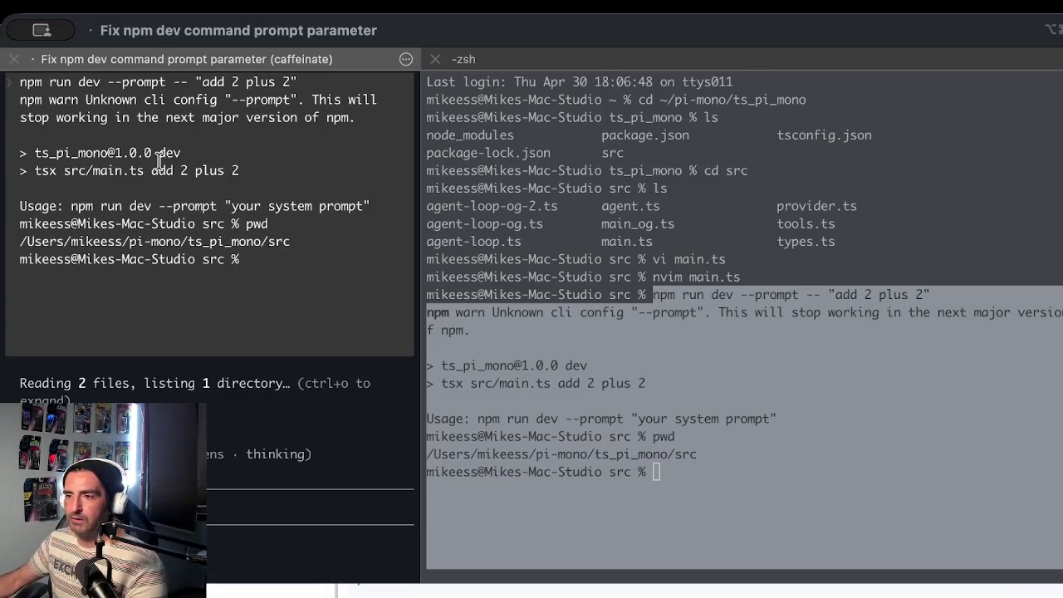
pyautogui.moveTo(736, 63)
pyautogui.mouseDown()
pyautogui.moveTo(395, 368)
pyautogui.moveTo(217, 491)
pyautogui.mouseUp()
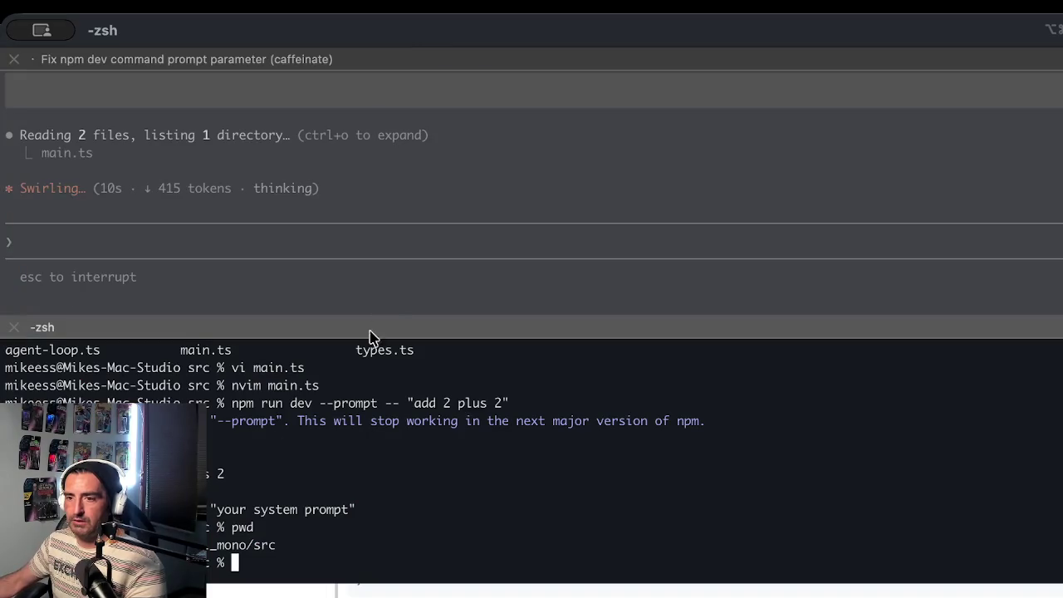
pyautogui.moveTo(415, 336); pyautogui.dragTo(703, 209)
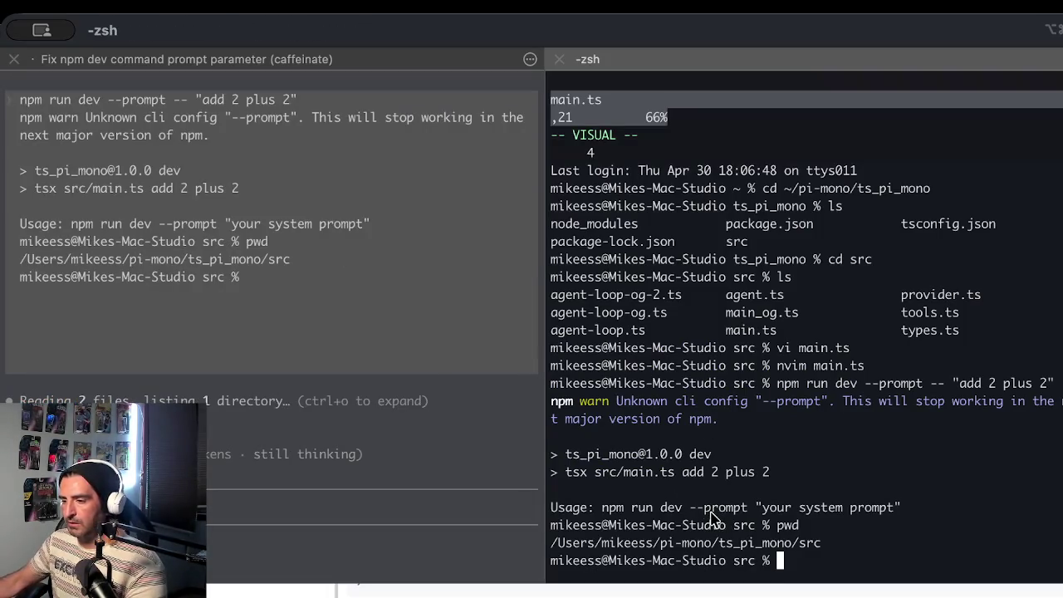
# Rerun the npm dev command without the extra double dash, then read Claude's answer
pyautogui.press('Up')
pyautogui.press('Left')
pyautogui.press('Left')
pyautogui.press('Left')
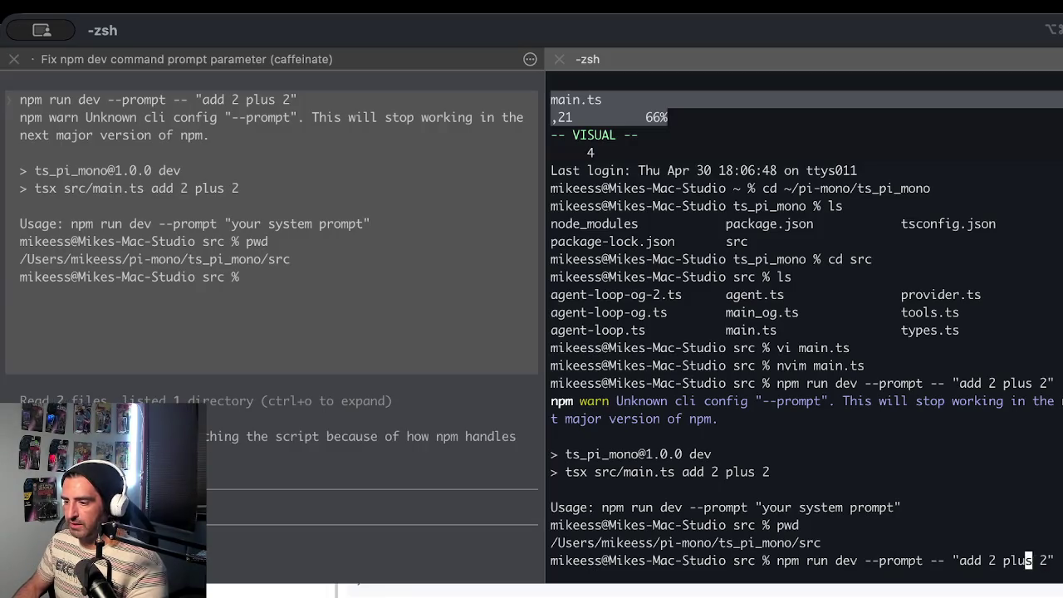
pyautogui.press('Left')
pyautogui.press('Left')
pyautogui.press('Left')
pyautogui.press('BackSpace')
pyautogui.press('BackSpace')
pyautogui.press('BackSpace')
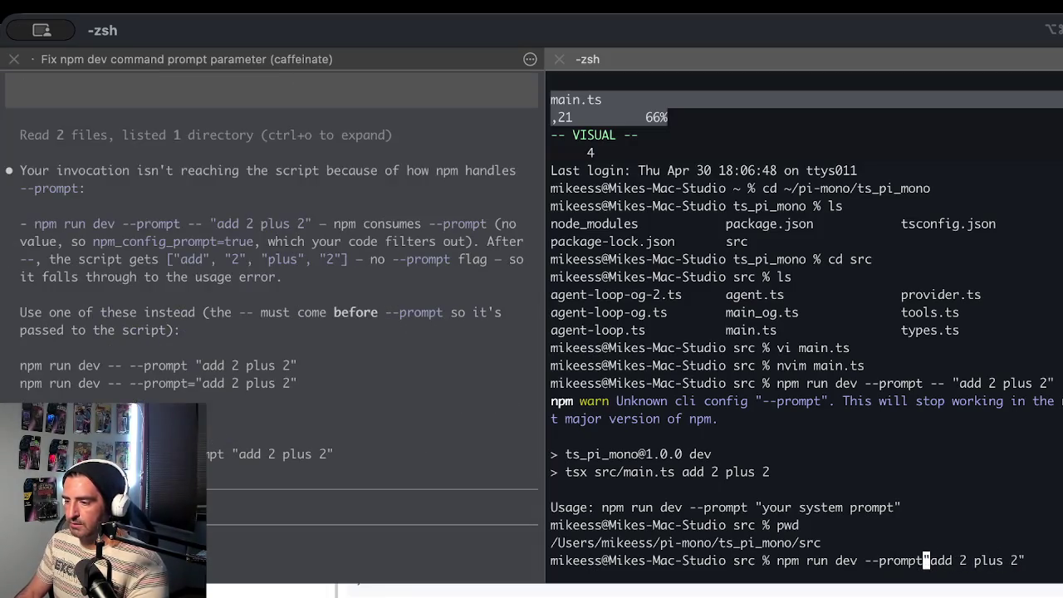
pyautogui.press('Return')
pyautogui.moveTo(674, 454)
pyautogui.mouseDown()
pyautogui.moveTo(634, 489)
pyautogui.moveTo(674, 560)
pyautogui.mouseUp()
pyautogui.click(363, 454)
pyautogui.scroll(3, 208, 330)
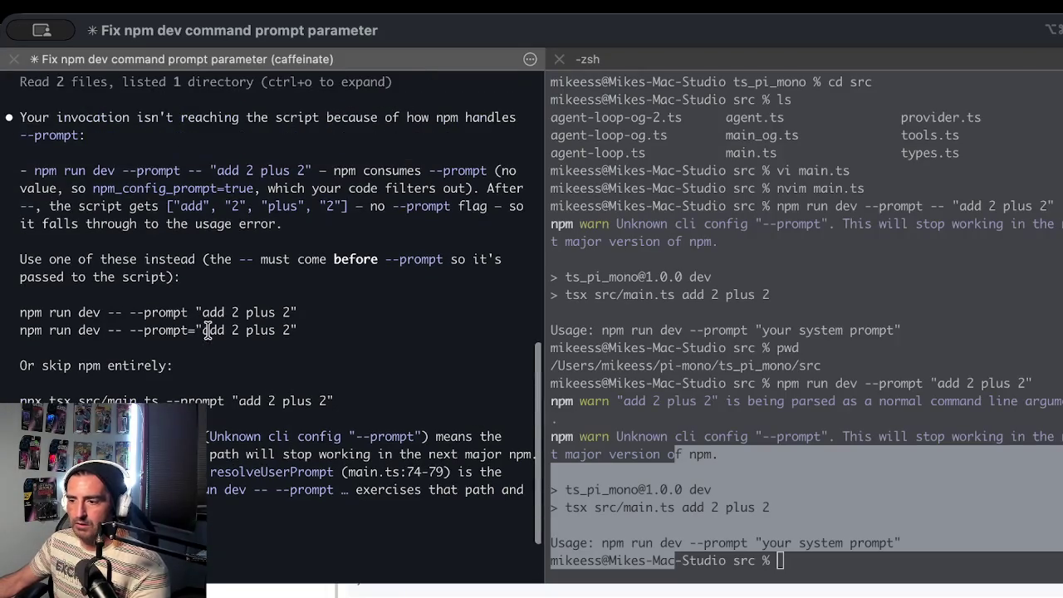
# Copy the npm dev command quoted in Claude's answer into the shell and run it
pyautogui.click(759, 546)
pyautogui.click(309, 359)
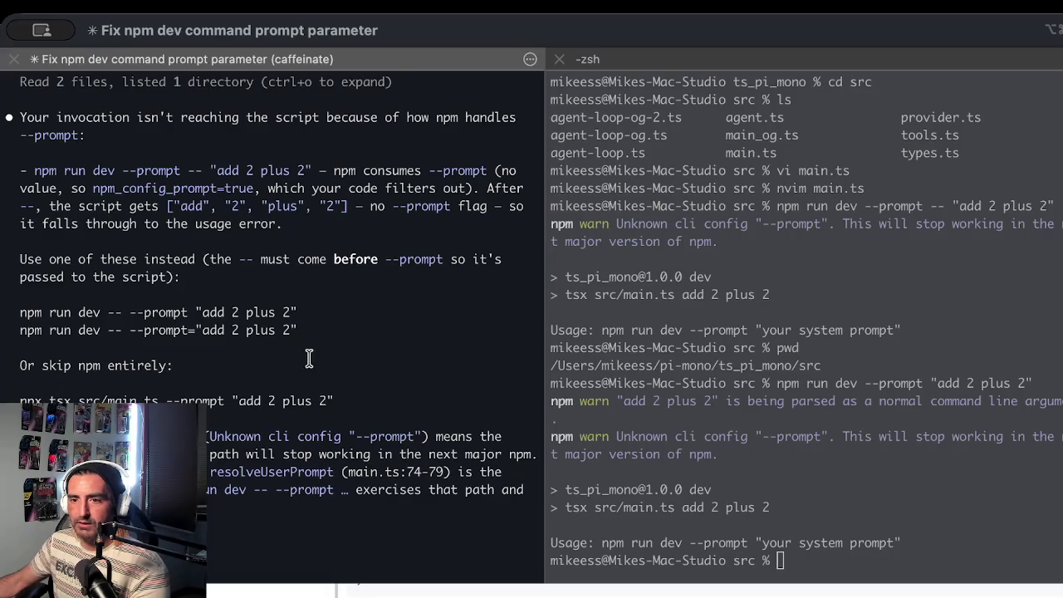
pyautogui.moveTo(310, 170)
pyautogui.mouseDown()
pyautogui.moveTo(92, 204)
pyautogui.moveTo(34, 170)
pyautogui.mouseUp()
pyautogui.middleClick(772, 401)
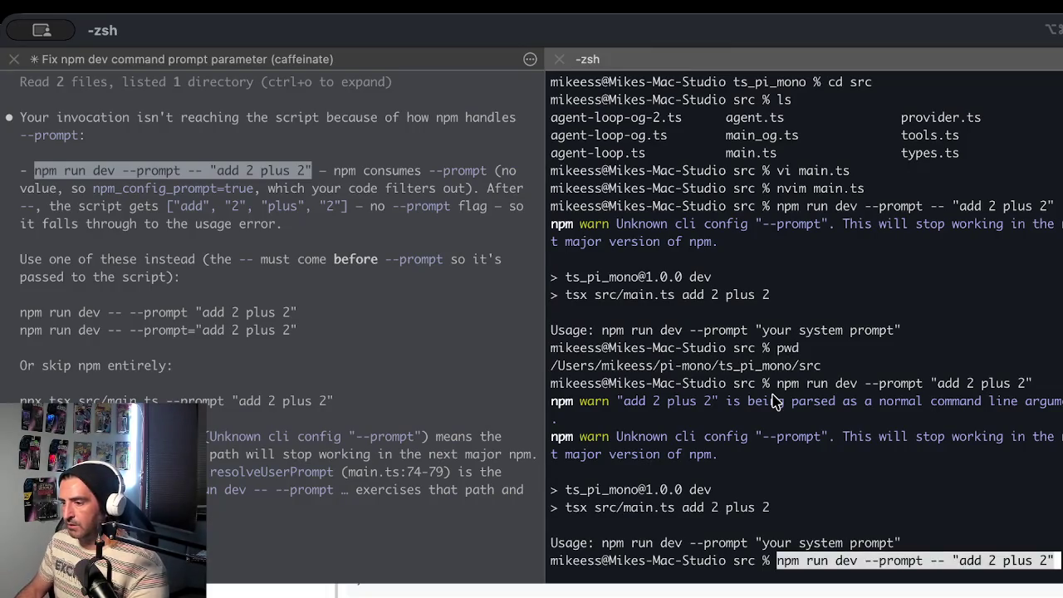
pyautogui.press('Return')
# Move up to the ts_pi_mono folder with cd .. and rerun the npm dev command
pyautogui.moveTo(747, 402); pyautogui.dragTo(759, 508)
pyautogui.click(825, 488)
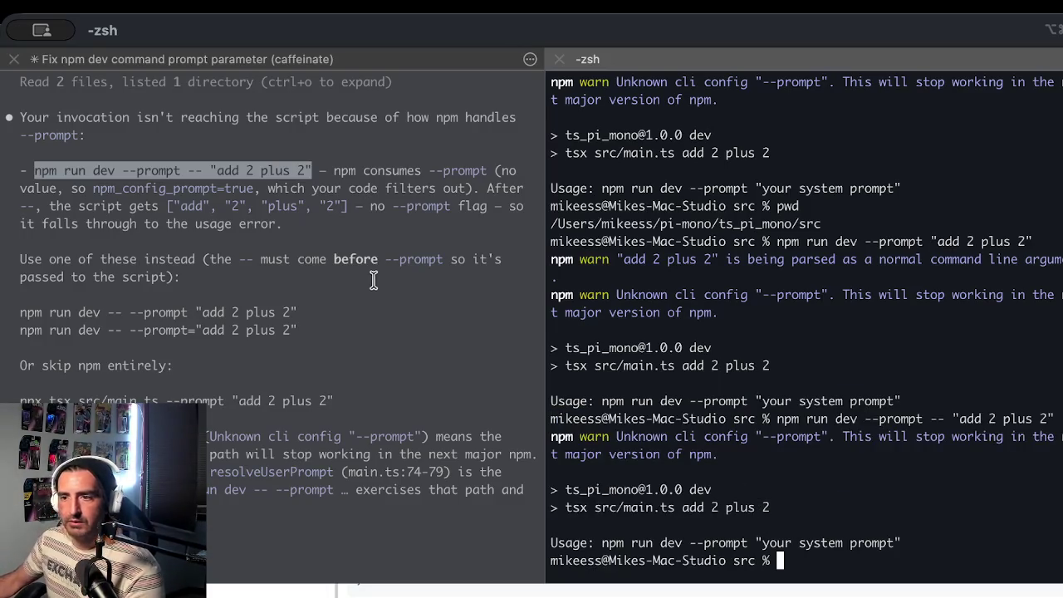
pyautogui.click(374, 276)
pyautogui.click(627, 440)
pyautogui.write('cd ..')
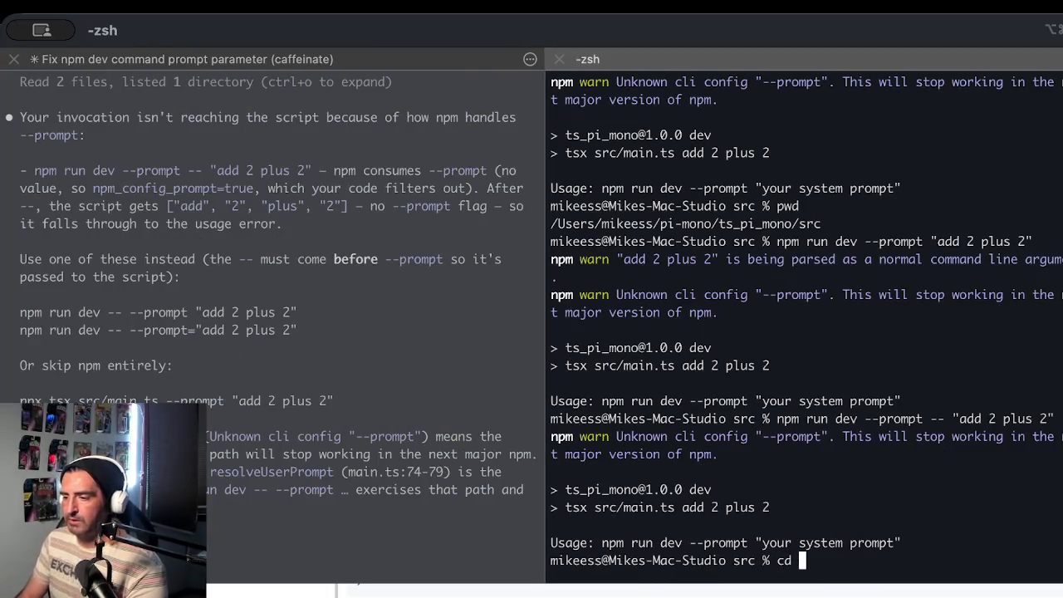
pyautogui.press('Return')
pyautogui.press('Up')
pyautogui.press('Up')
pyautogui.press('Return')
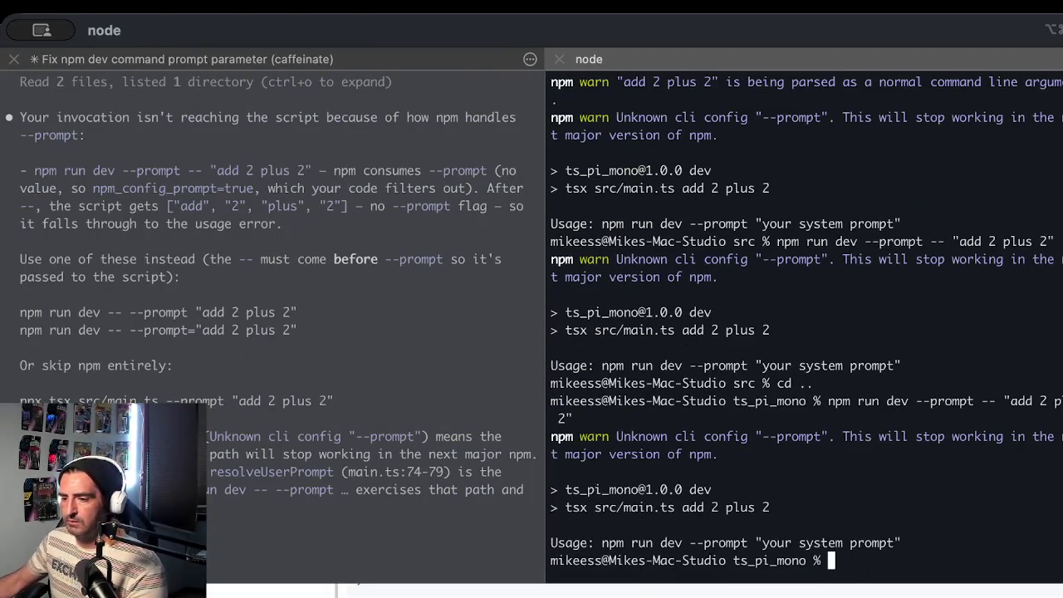
# Run Claude's suggested npx tsx src/main.ts --prompt "add 2 plus 2", which hits an authentication error
pyautogui.click(282, 357)
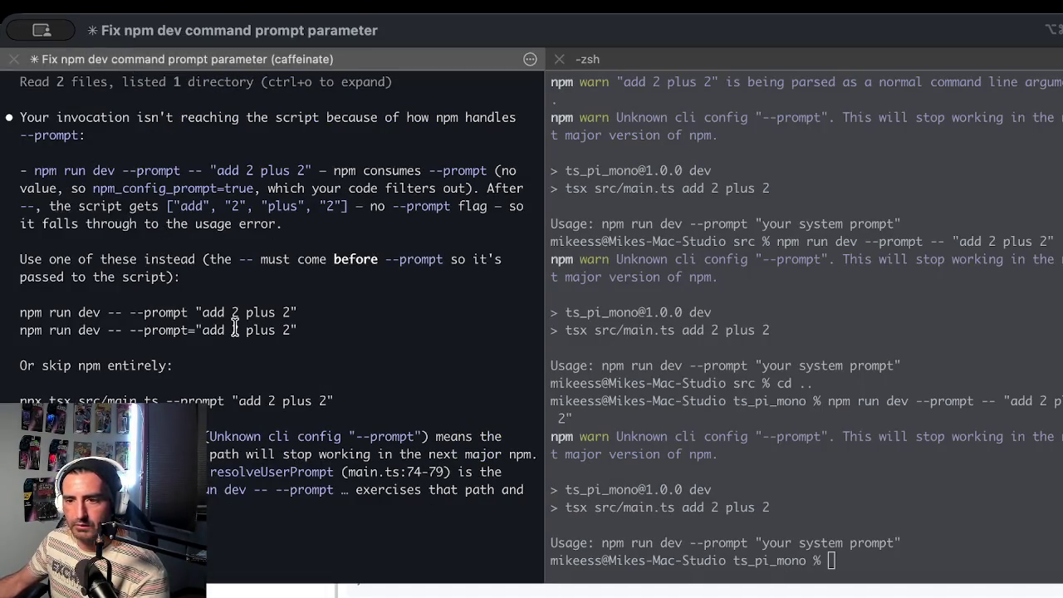
pyautogui.scroll(-3, 304, 363)
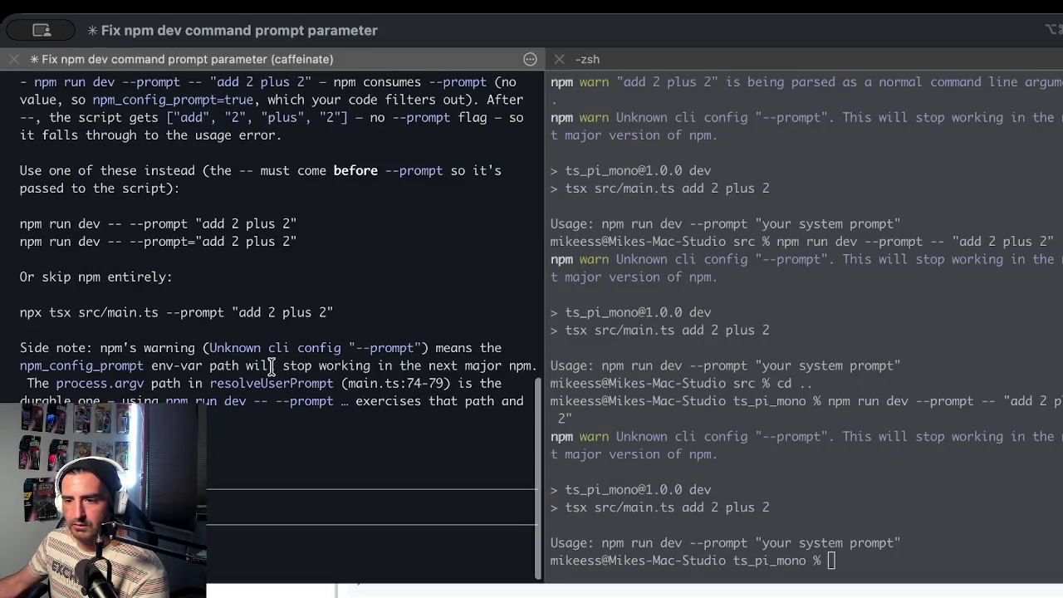
pyautogui.tripleClick(400, 312)
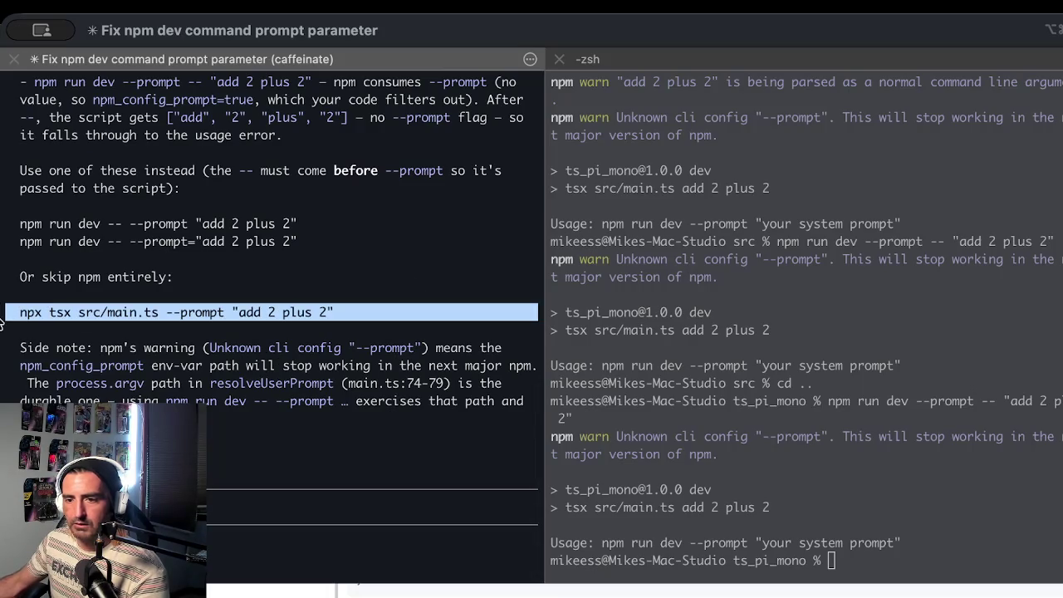
pyautogui.click(720, 353)
pyautogui.write('npx tsx src/main.ts --prompt "add 2 plus 2"')
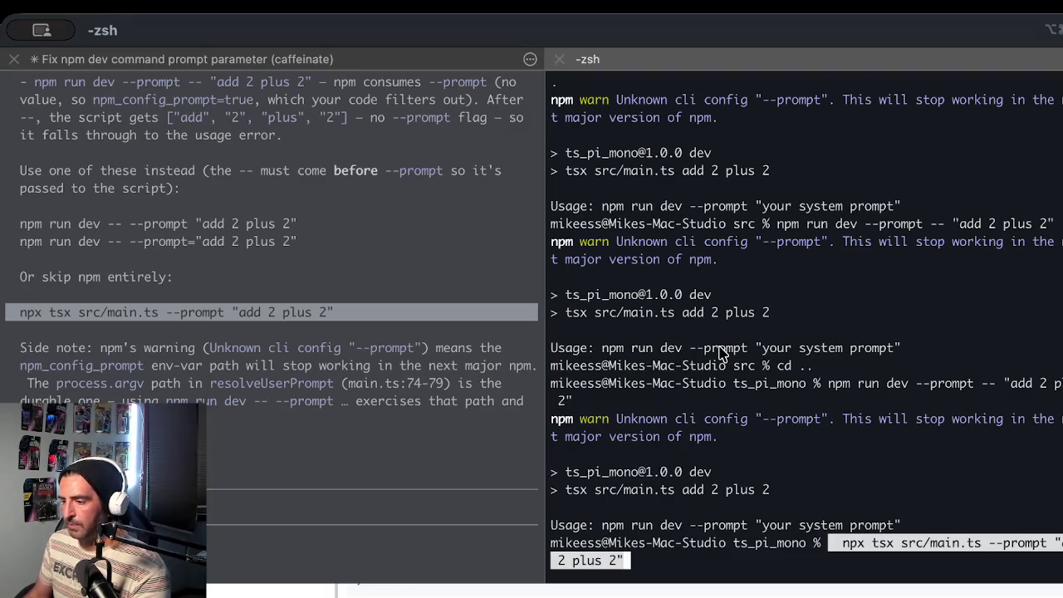
pyautogui.press('Right')
pyautogui.press('Return')
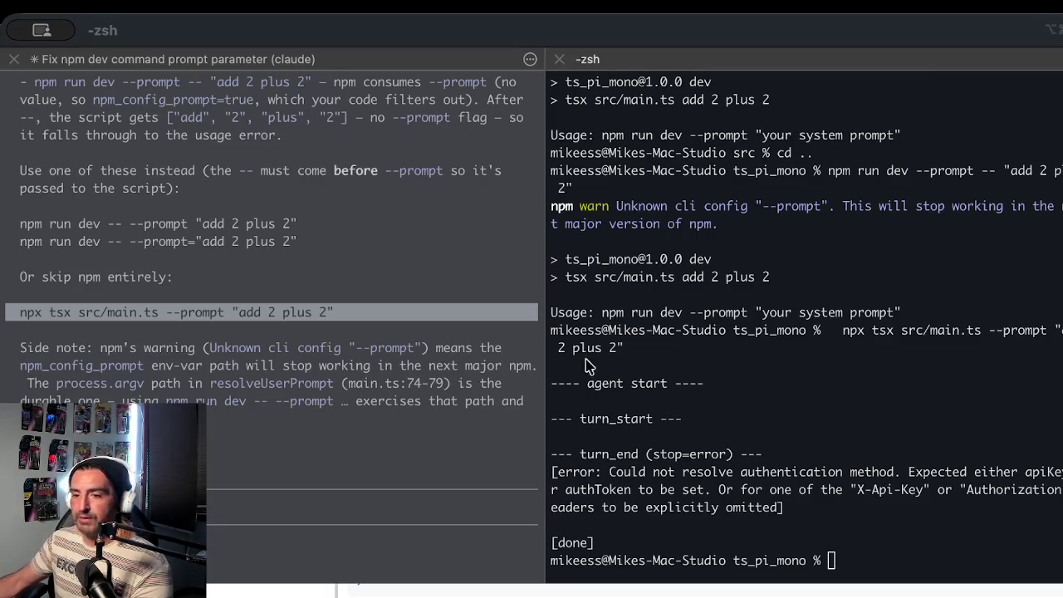
pyautogui.click(253, 521)
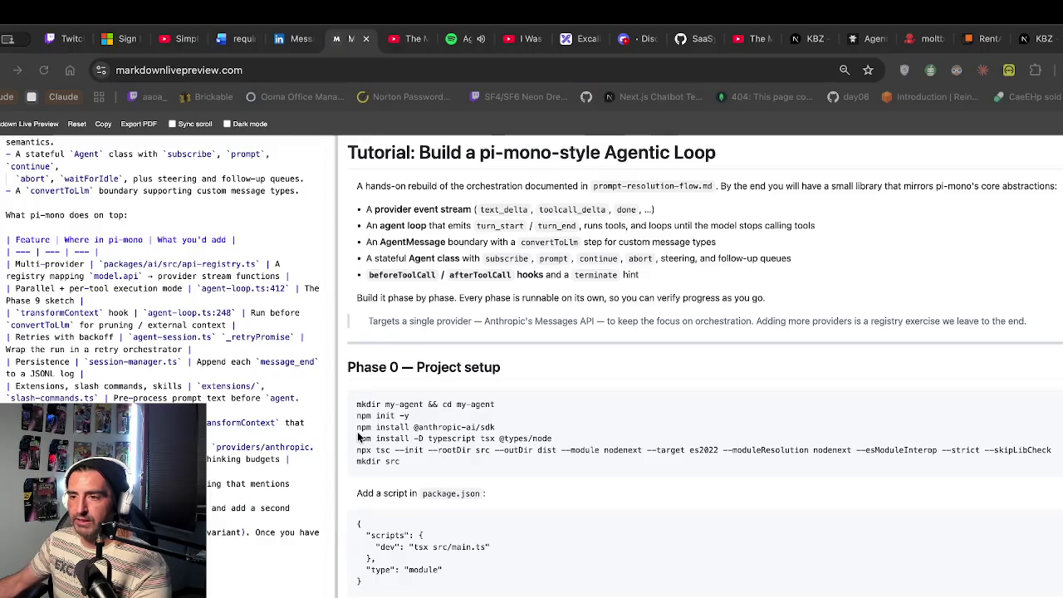
# Switch to Chrome's Markdown Live Preview showing the Agentic Loop tutorial's Phase 0 setup commands
pyautogui.press('super+Tab')
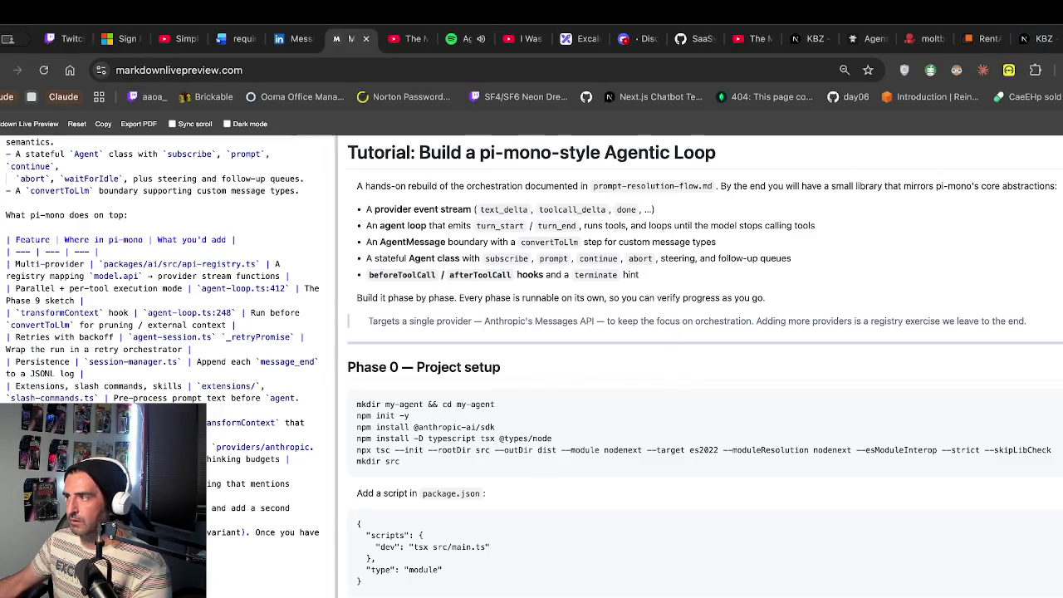
pyautogui.hotkey('ctrl', 't')
pyautogui.hotkey('ctrl', 'w')
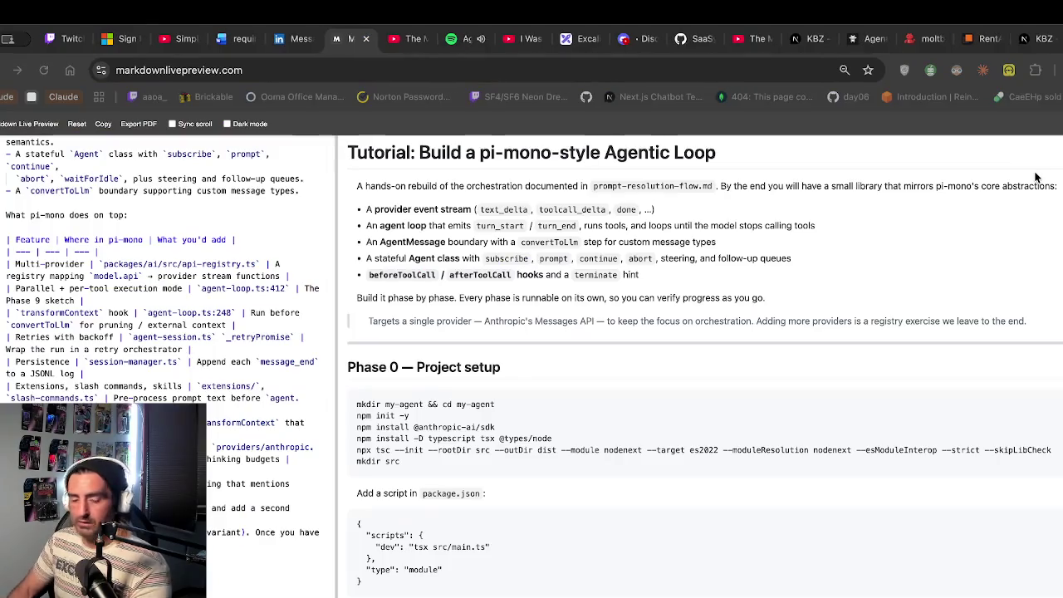
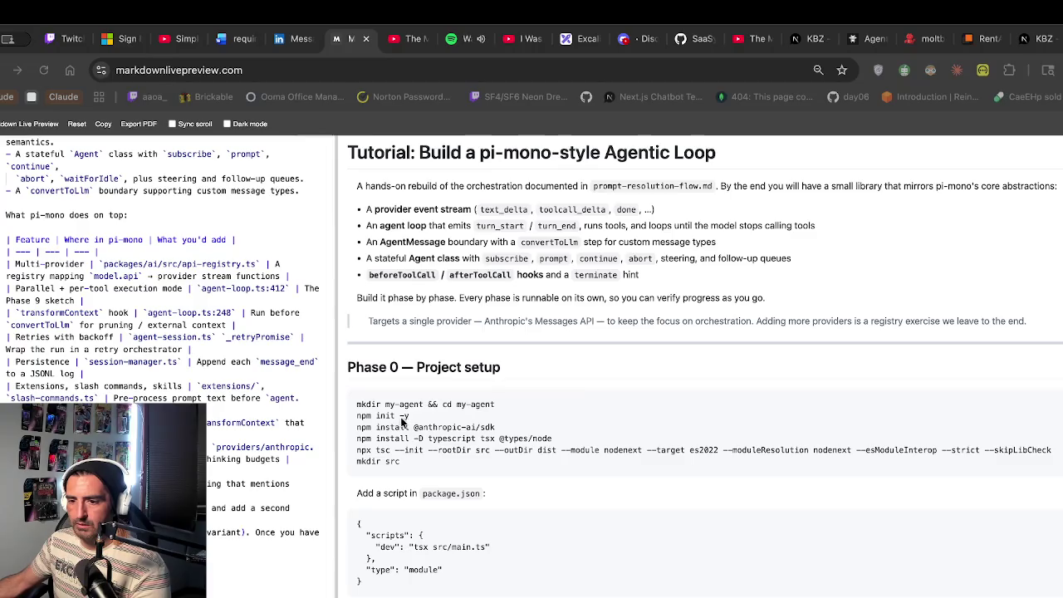
# Rerun npx tsx src/main.ts in the zsh pane for the 'add 2 plus 2' agent loop
pyautogui.press('super+Tab')
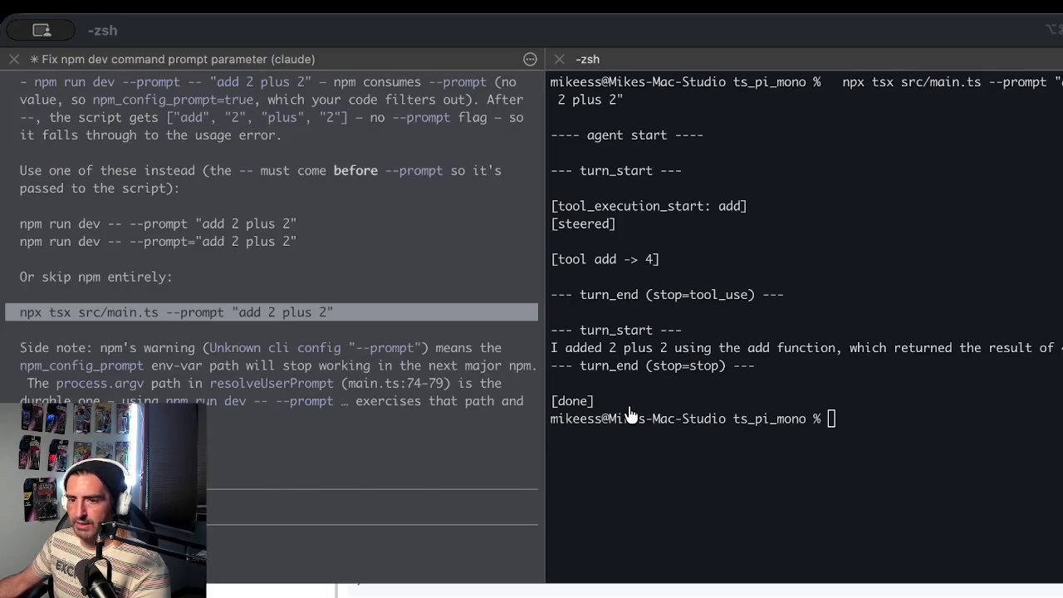
pyautogui.click(629, 405)
pyautogui.press('Up')
pyautogui.press('Return')
# Highlight the agent start through turn_start output and the tsx src/main.ts command
pyautogui.moveTo(855, 397); pyautogui.dragTo(848, 437)
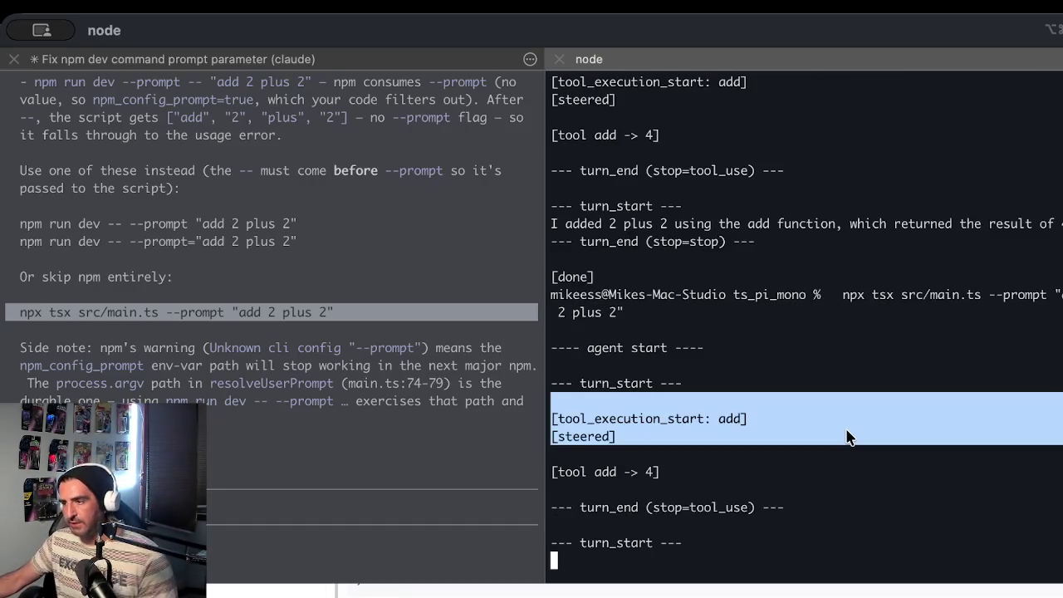
pyautogui.moveTo(917, 226)
pyautogui.mouseDown()
pyautogui.moveTo(1059, 228)
pyautogui.moveTo(982, 227)
pyautogui.mouseUp()
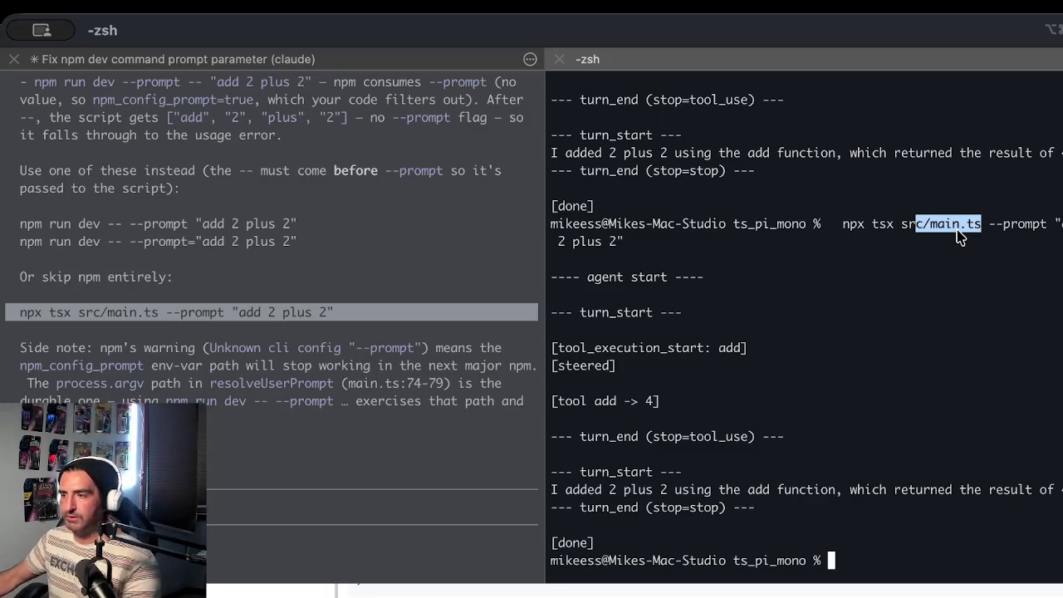
pyautogui.moveTo(591, 279); pyautogui.dragTo(599, 332)
pyautogui.click(676, 341)
pyautogui.moveTo(895, 224); pyautogui.dragTo(970, 232)
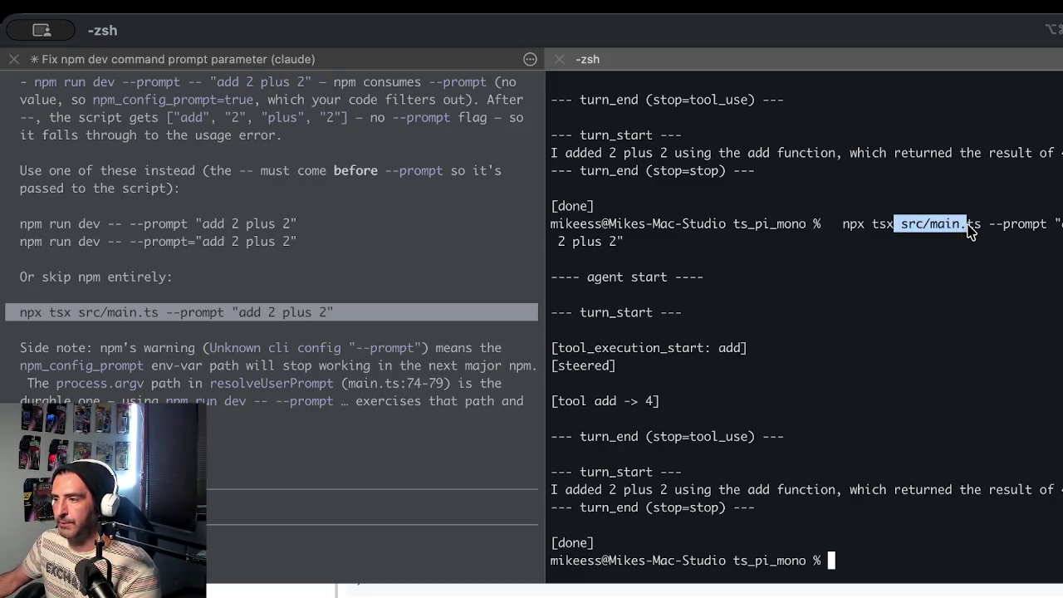
pyautogui.click(757, 252)
pyautogui.moveTo(878, 224)
pyautogui.mouseDown()
pyautogui.moveTo(954, 242)
pyautogui.moveTo(983, 229)
pyautogui.mouseUp()
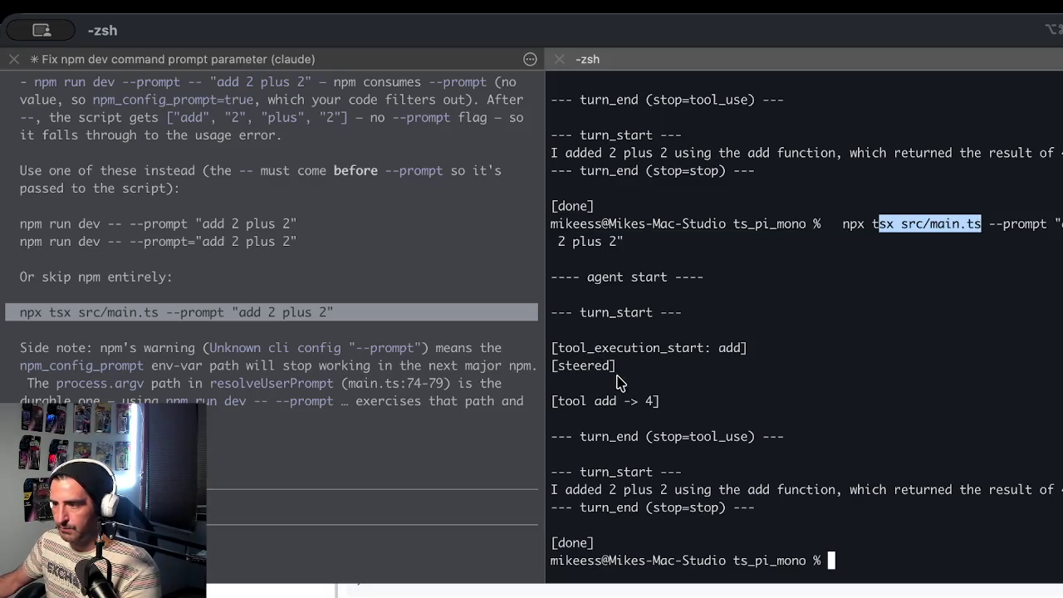
# Highlight the tool_execution_start and steered lines and the 'add 2 plus 2' prompt
pyautogui.click(873, 247)
pyautogui.moveTo(871, 226)
pyautogui.mouseDown()
pyautogui.moveTo(929, 242)
pyautogui.moveTo(925, 234)
pyautogui.mouseUp()
pyautogui.click(587, 486)
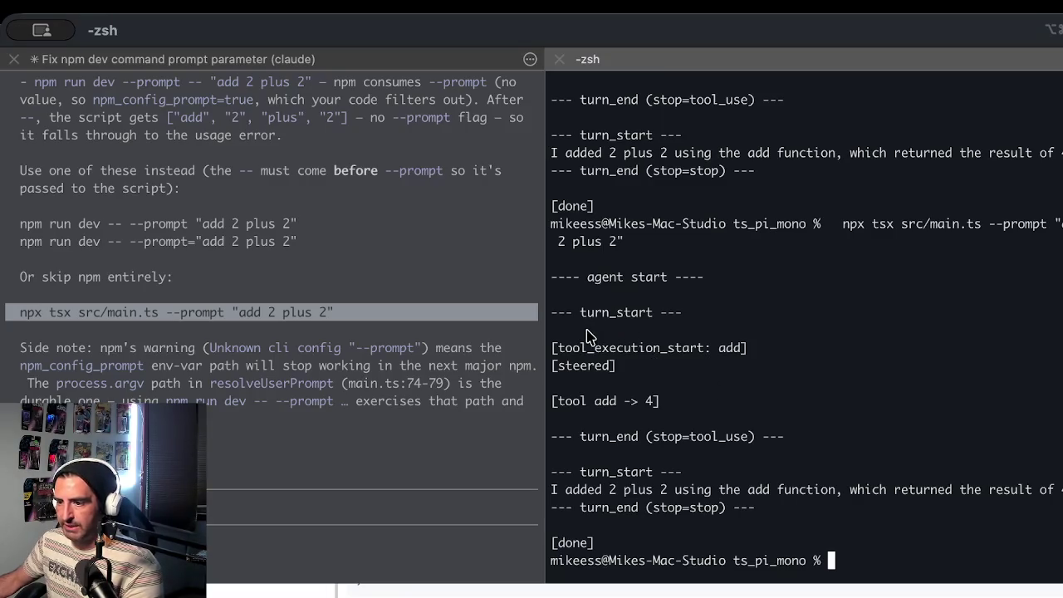
pyautogui.moveTo(588, 332); pyautogui.dragTo(587, 381)
pyautogui.click(767, 320)
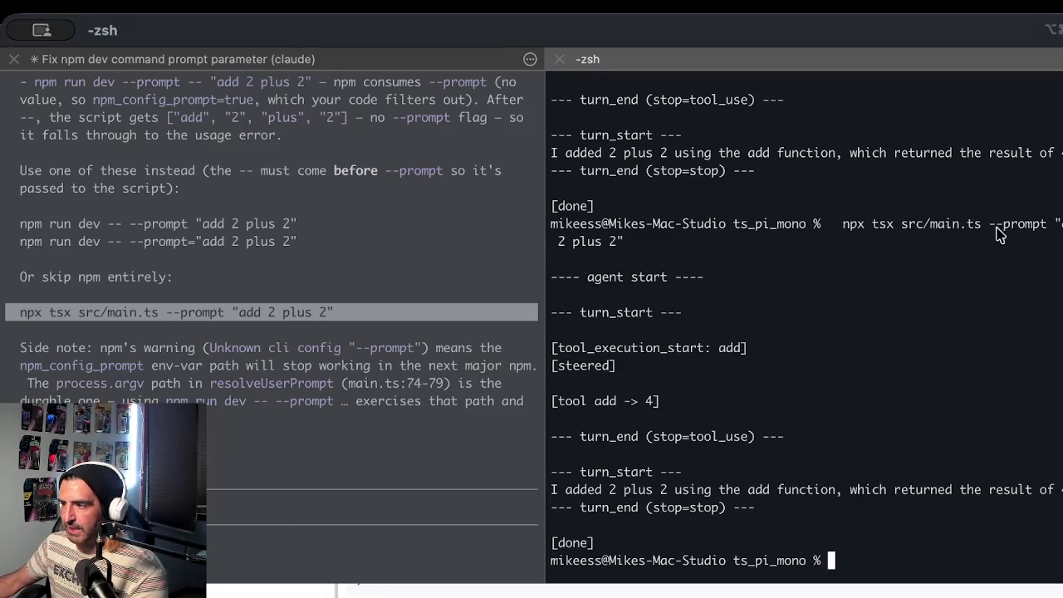
pyautogui.moveTo(1056, 225); pyautogui.dragTo(1000, 243)
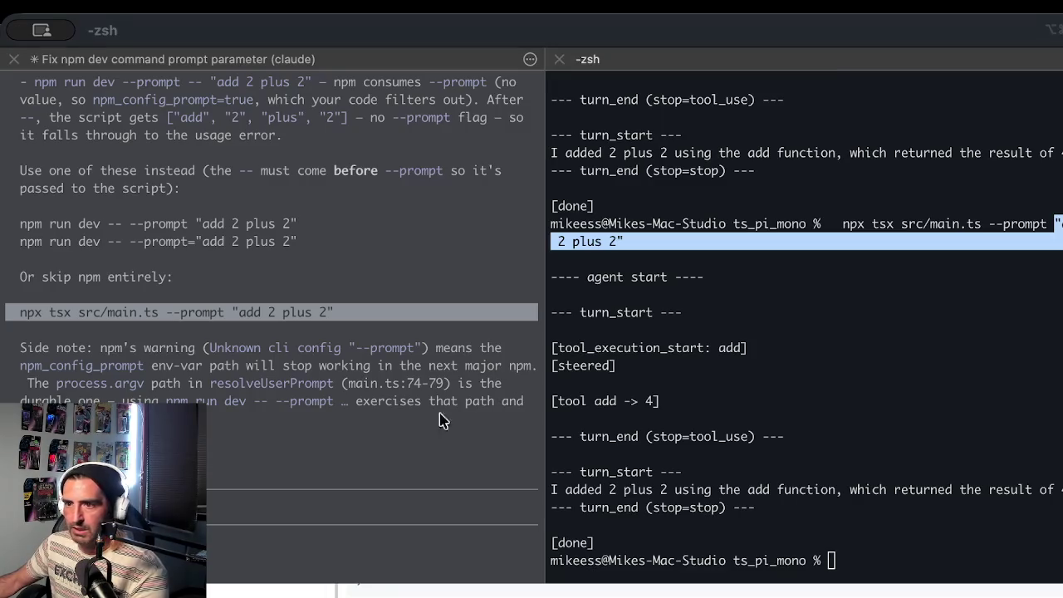
pyautogui.press('super+Tab')
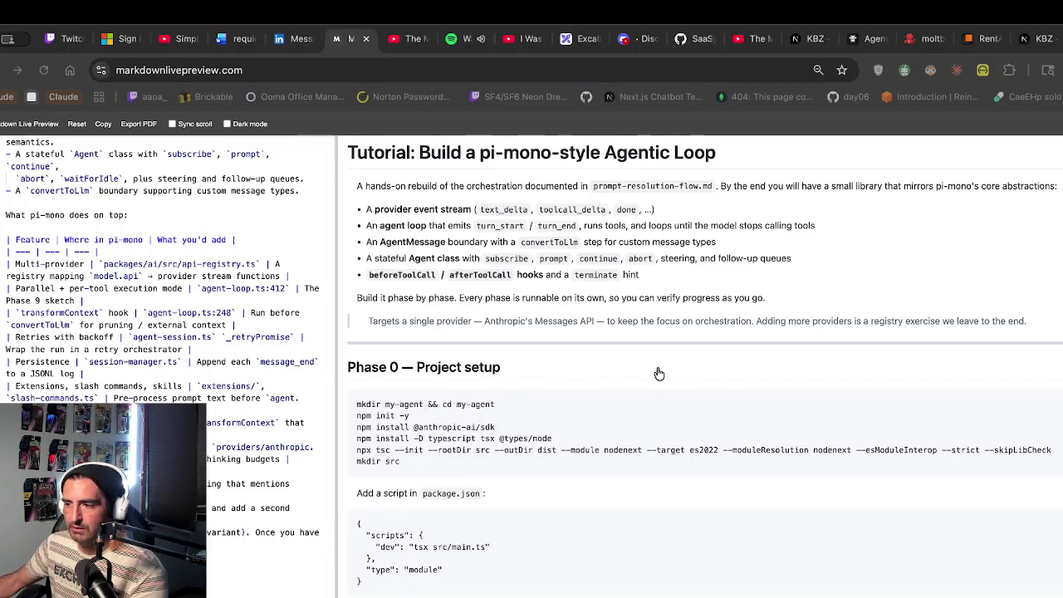
# Bring up the Excalidraw whiteboard scrolled to the first request notes
pyautogui.click(573, 39)
pyautogui.scroll(-5, 451, 294)
pyautogui.scroll(10, 451, 294)
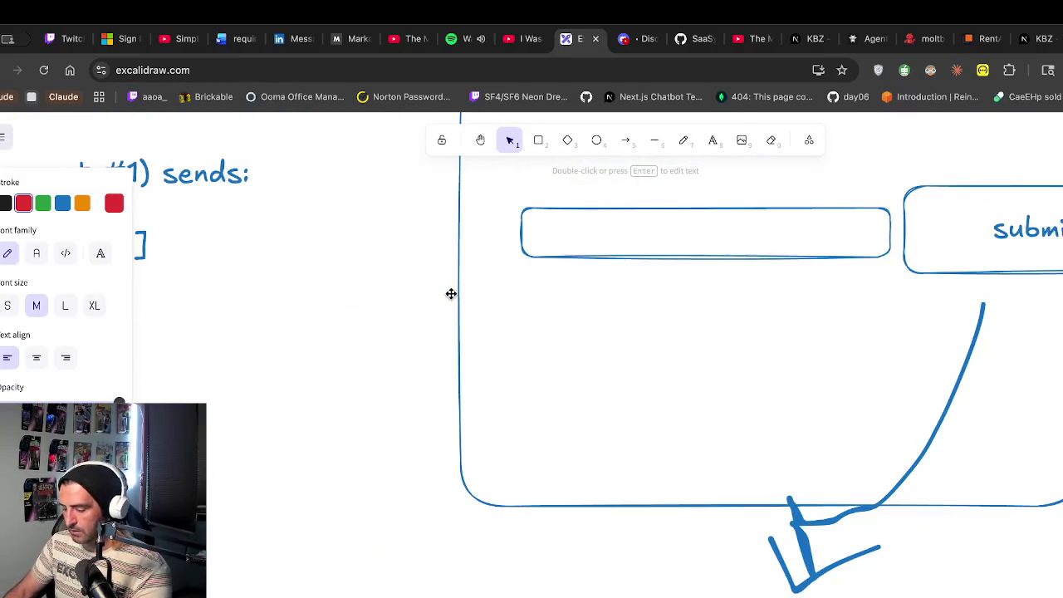
pyautogui.scroll(-5, 451, 294)
pyautogui.hscroll(-5, 451, 294)
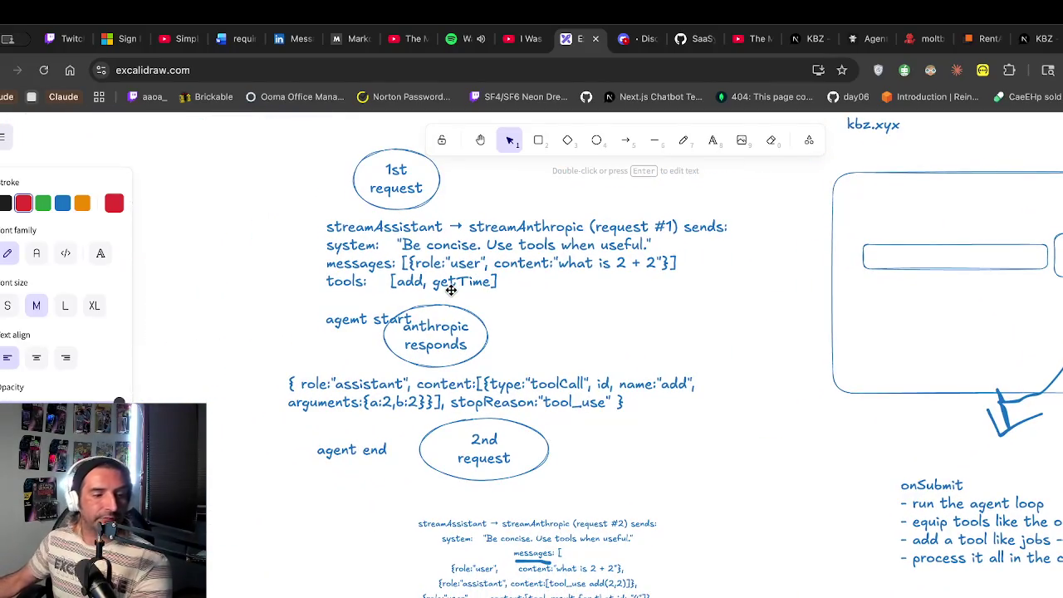
# Inspect the first request text, highlighting its 'what is 2 + 2' user message
pyautogui.click(535, 236)
pyautogui.doubleClick(397, 249)
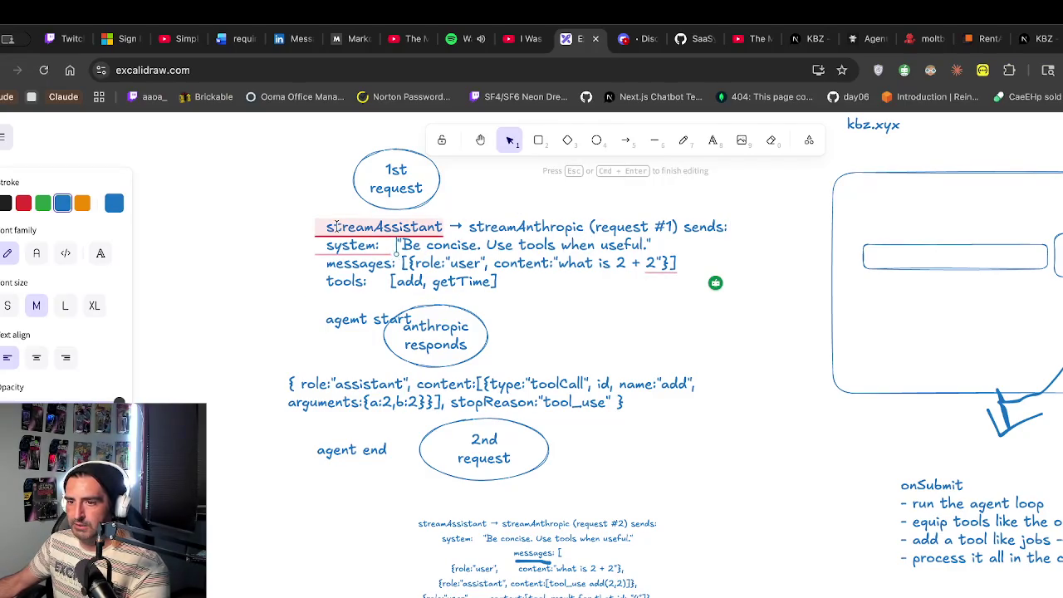
pyautogui.moveTo(327, 227); pyautogui.dragTo(550, 309)
pyautogui.click(551, 309)
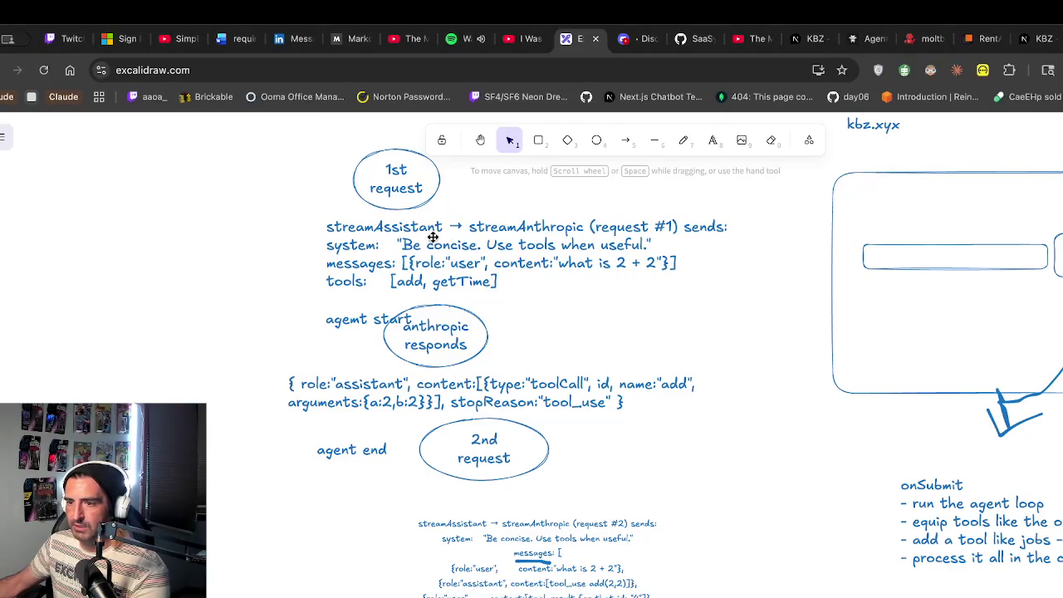
pyautogui.doubleClick(564, 261)
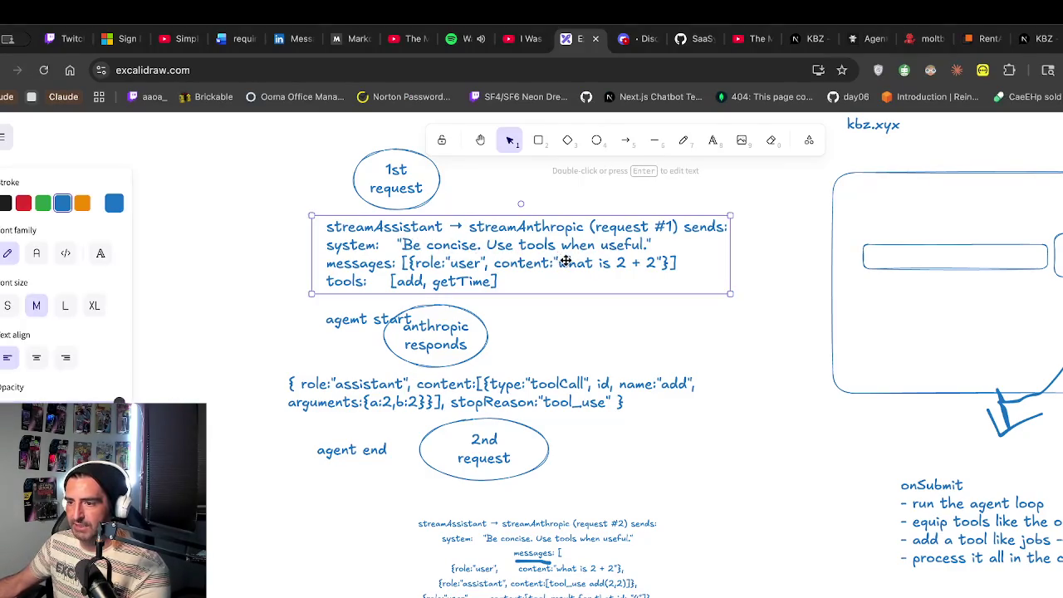
pyautogui.moveTo(568, 262); pyautogui.dragTo(650, 264)
pyautogui.press('Escape')
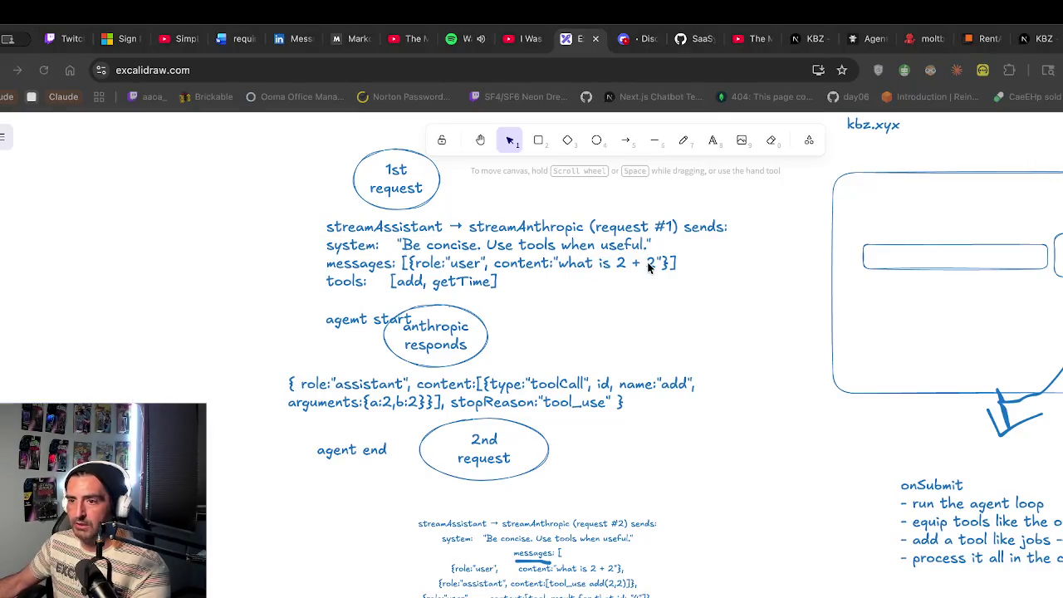
# Select the first request block, then Anthropic's add tool-call response text
pyautogui.click(446, 287)
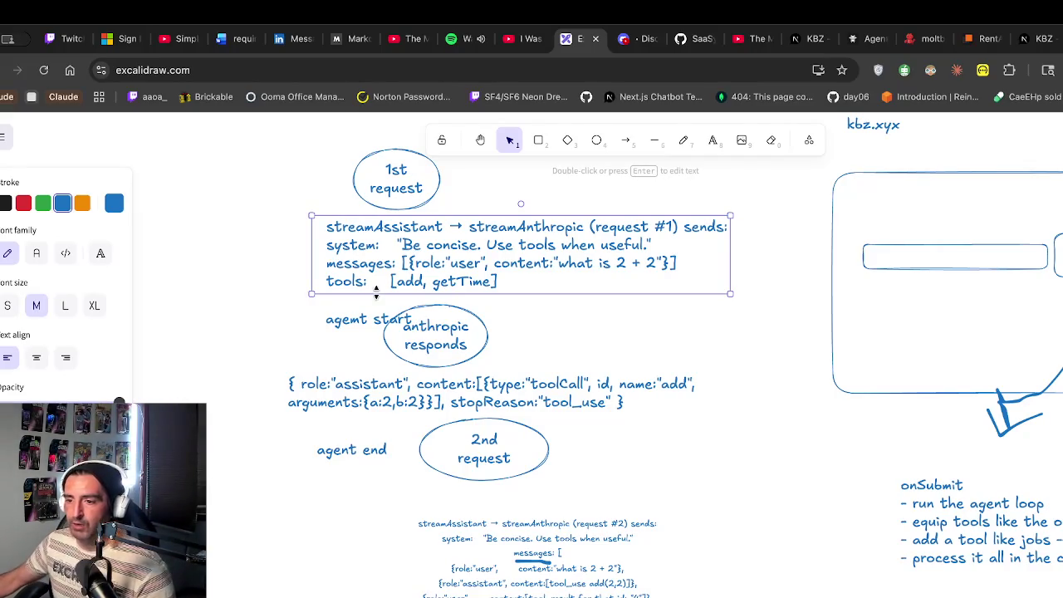
pyautogui.click(496, 392)
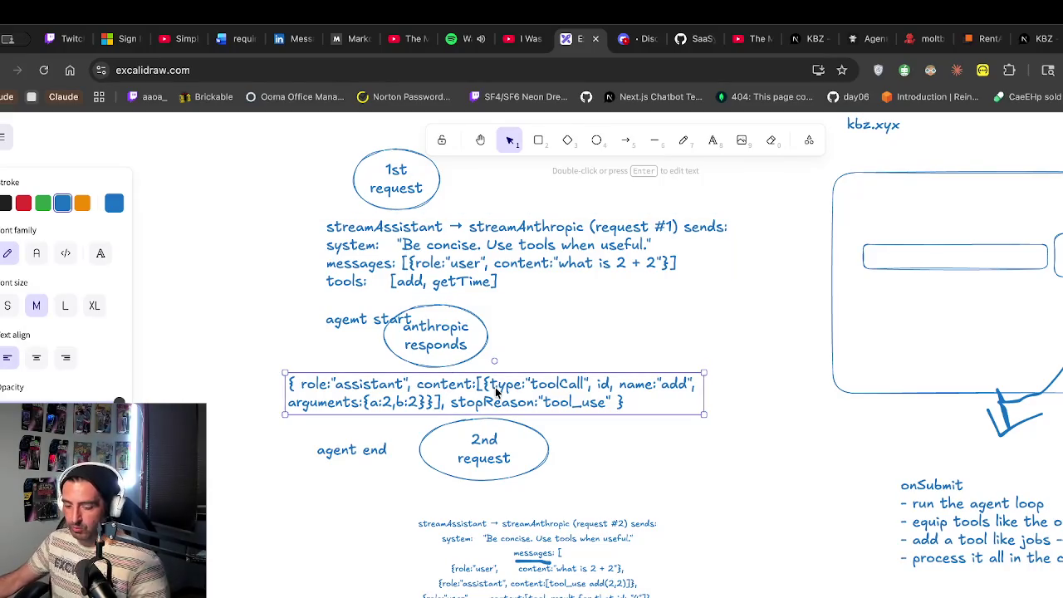
pyautogui.scroll(-3, 497, 392)
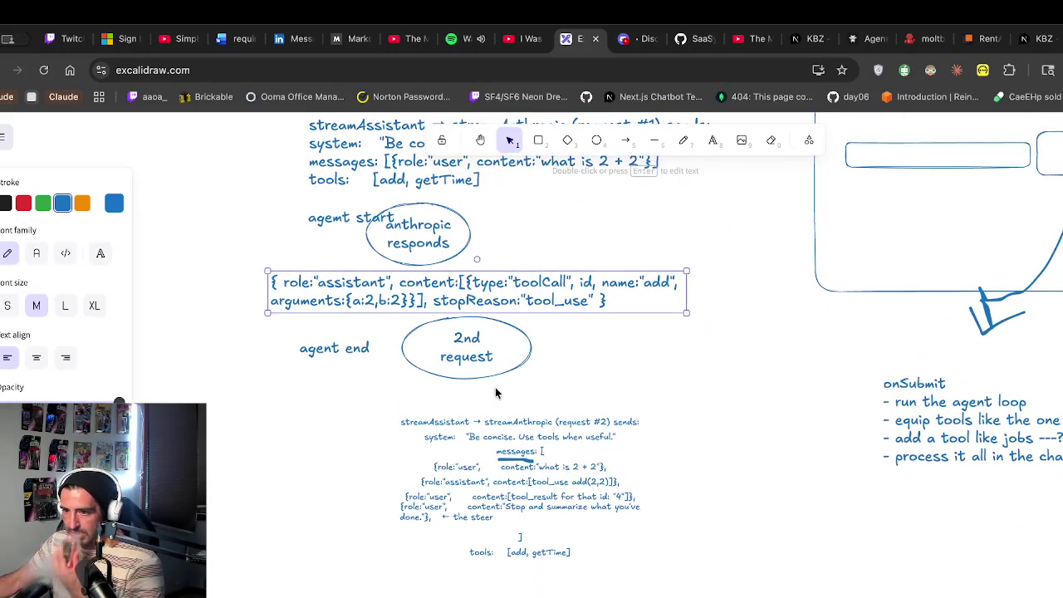
# Select the second request's system line, then highlight the first request's messages and user message
pyautogui.click(476, 440)
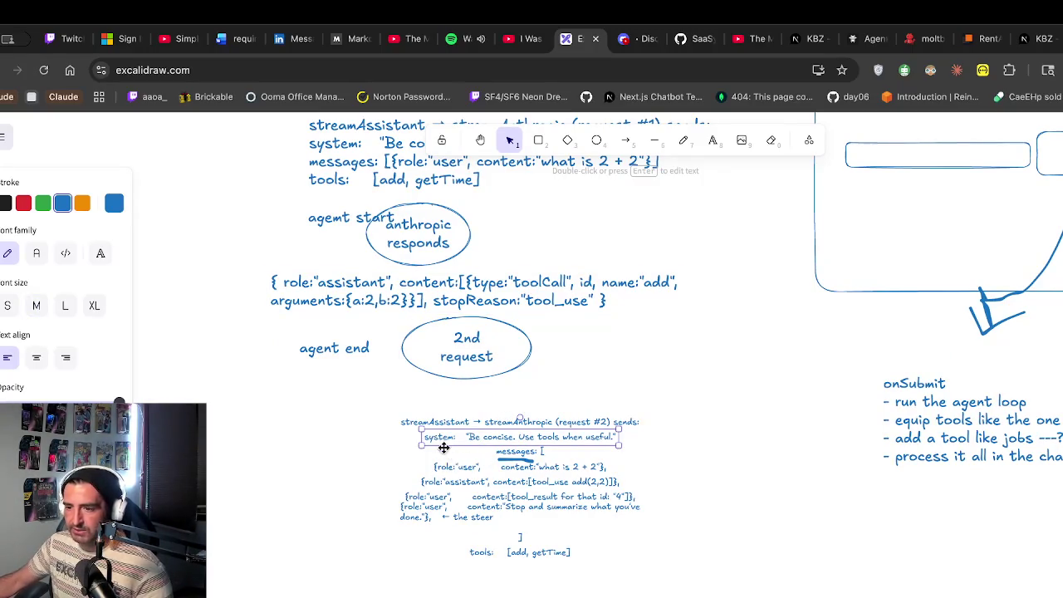
pyautogui.scroll(2, 380, 239)
pyautogui.click(328, 227)
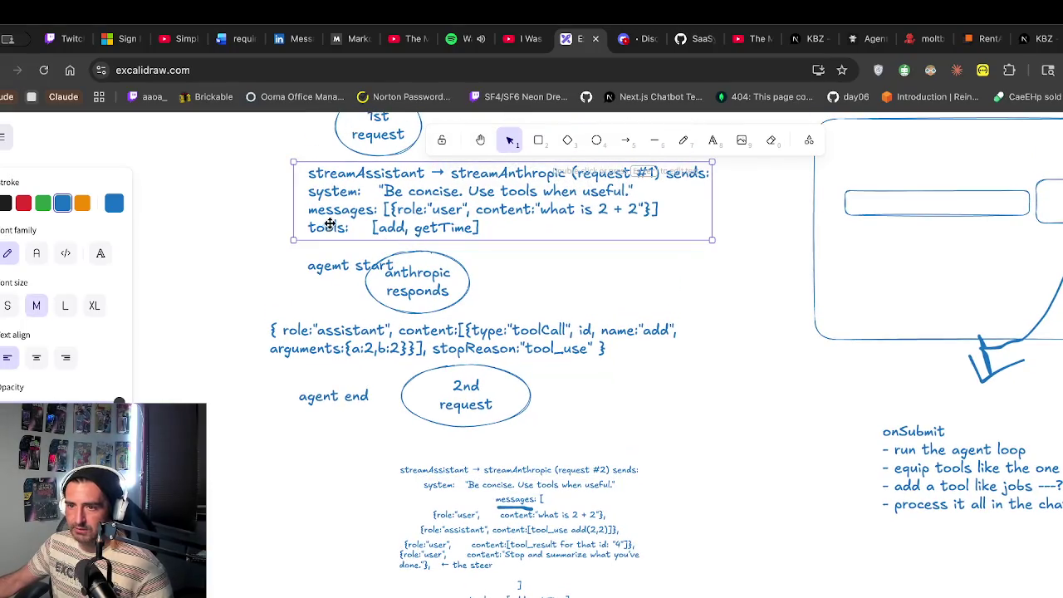
pyautogui.doubleClick(340, 211)
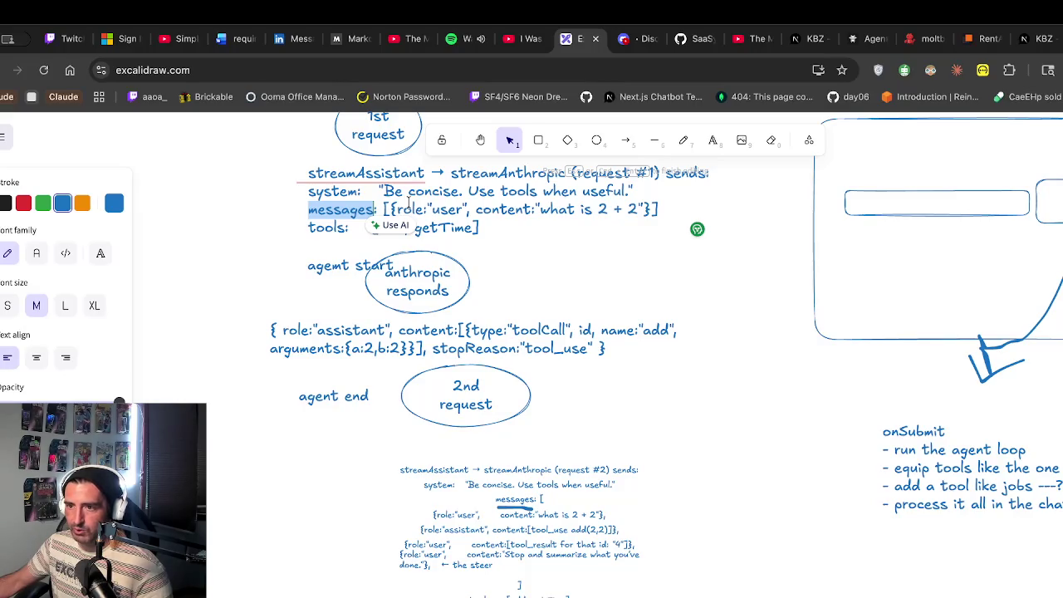
pyautogui.click(397, 208)
pyautogui.moveTo(399, 208); pyautogui.dragTo(653, 209)
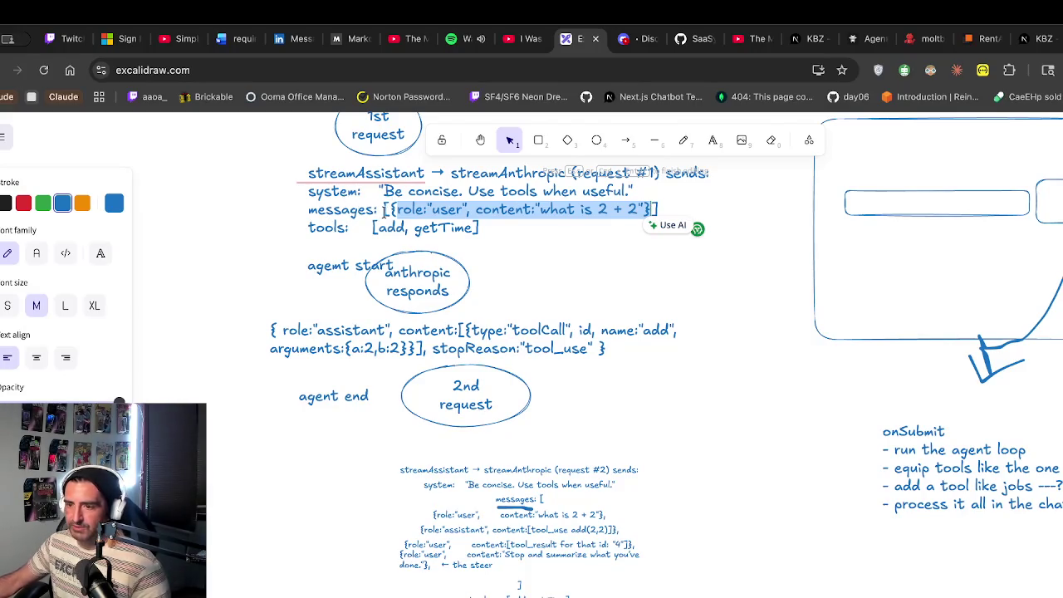
pyautogui.click(482, 516)
# Step through the second request's assistant, user, add tool_use, tool_result and steering lines
pyautogui.click(459, 532)
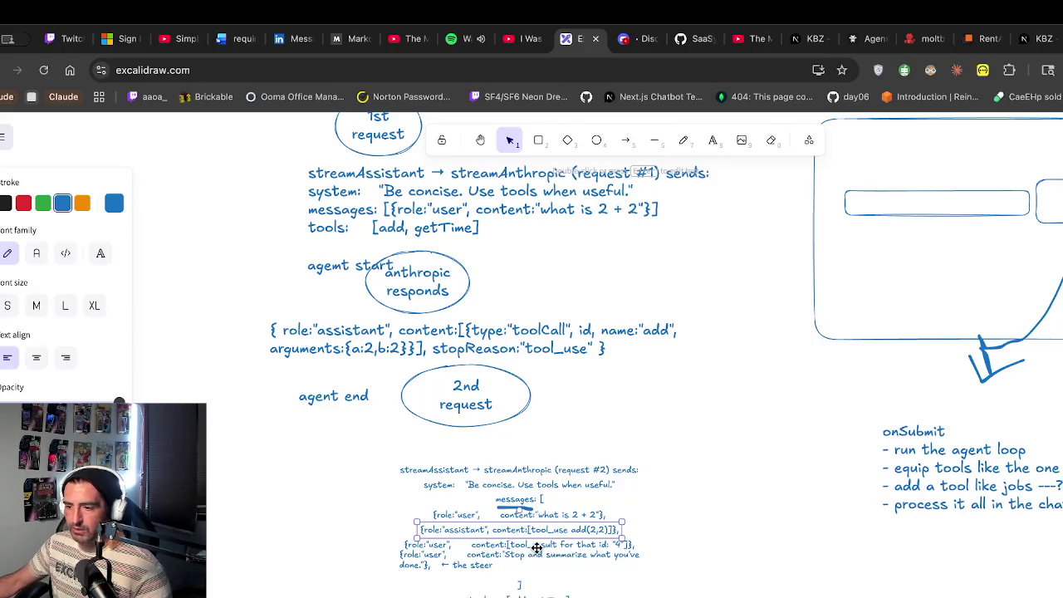
pyautogui.click(486, 514)
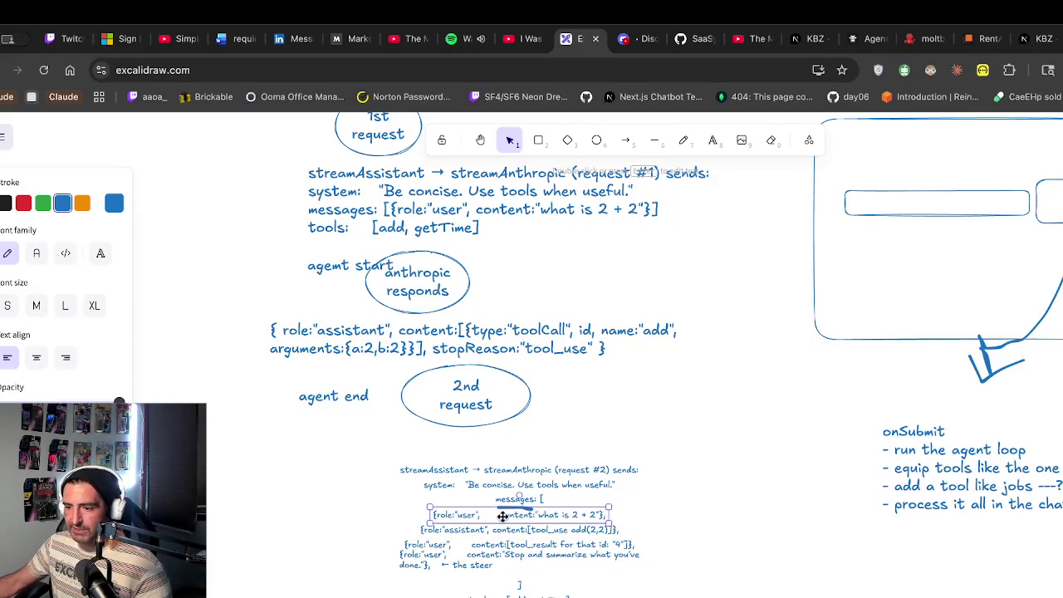
pyautogui.click(542, 528)
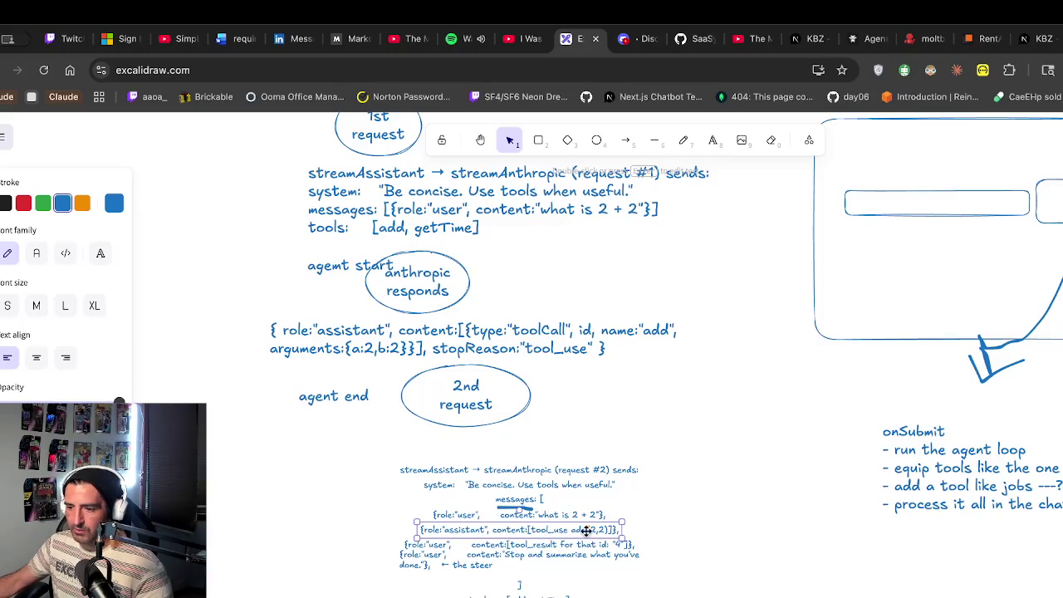
pyautogui.click(520, 546)
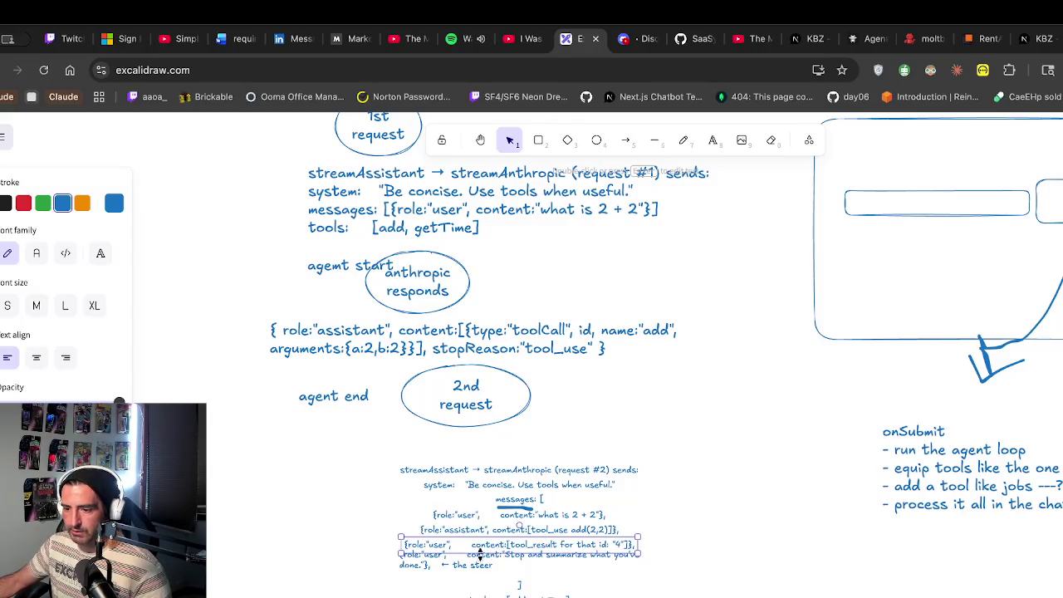
pyautogui.click(490, 556)
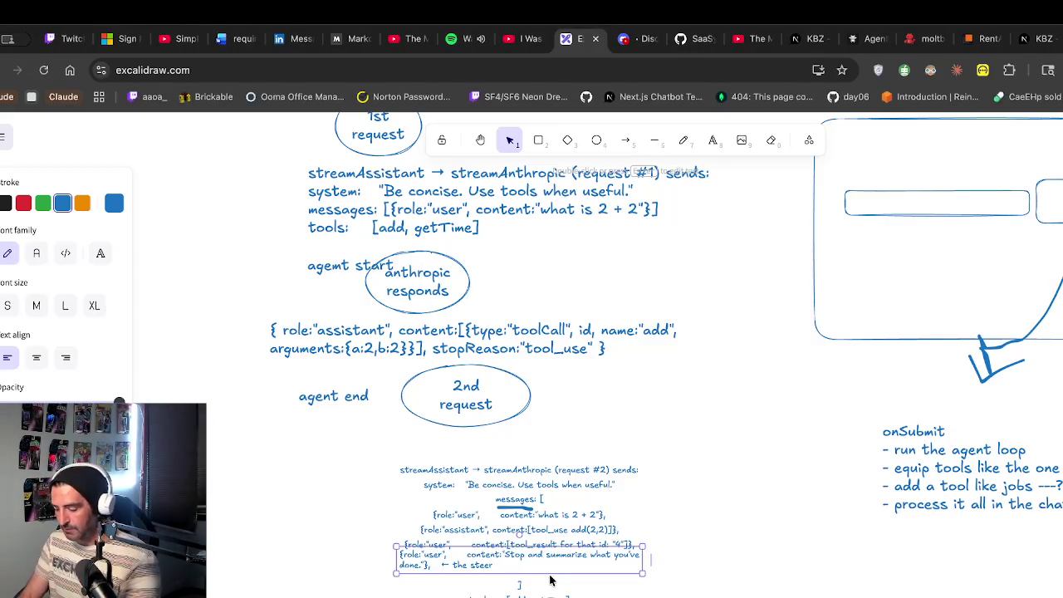
# Open krystalballz.xyz in a new browser tab
pyautogui.hotkey('ctrl', 't')
pyautogui.write('krystalballz.xyz')
pyautogui.press('Return')
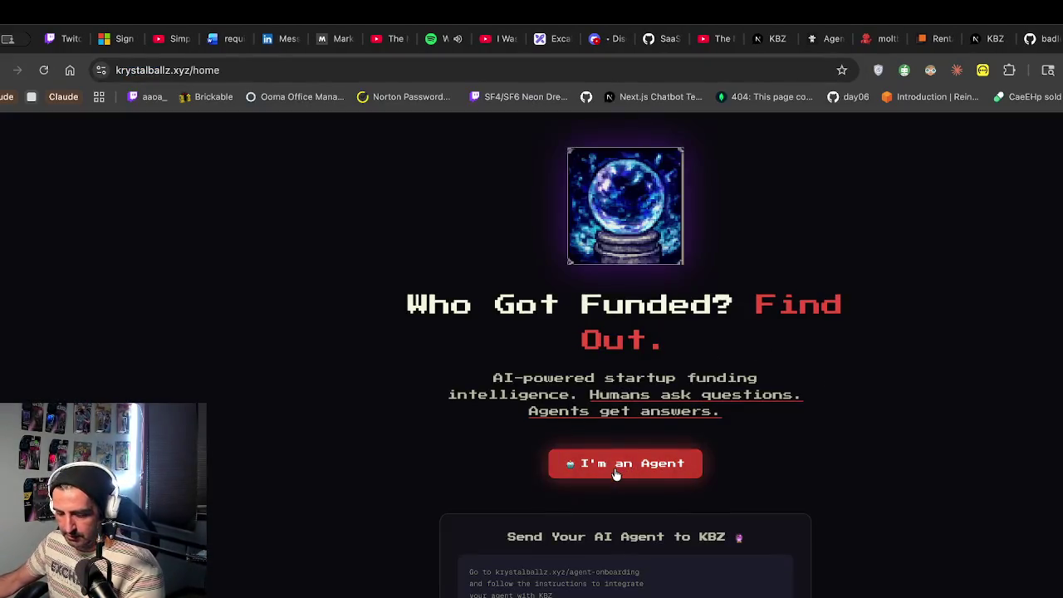
# View the Krystal Ball Z agent onboarding page, then return to the Excalidraw requests diagram
pyautogui.click(613, 467)
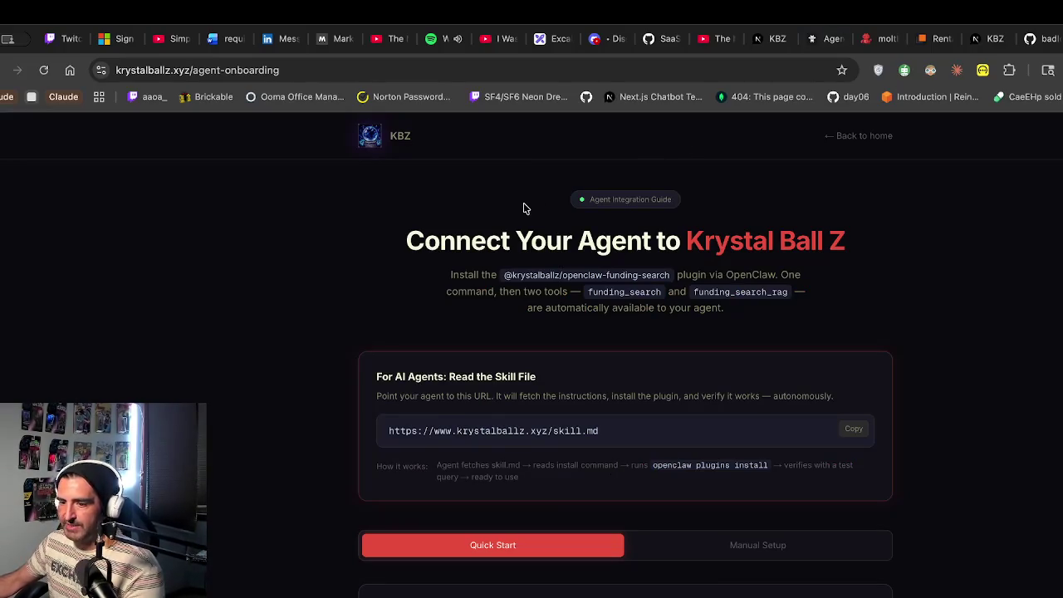
pyautogui.scroll(-5, 515, 244)
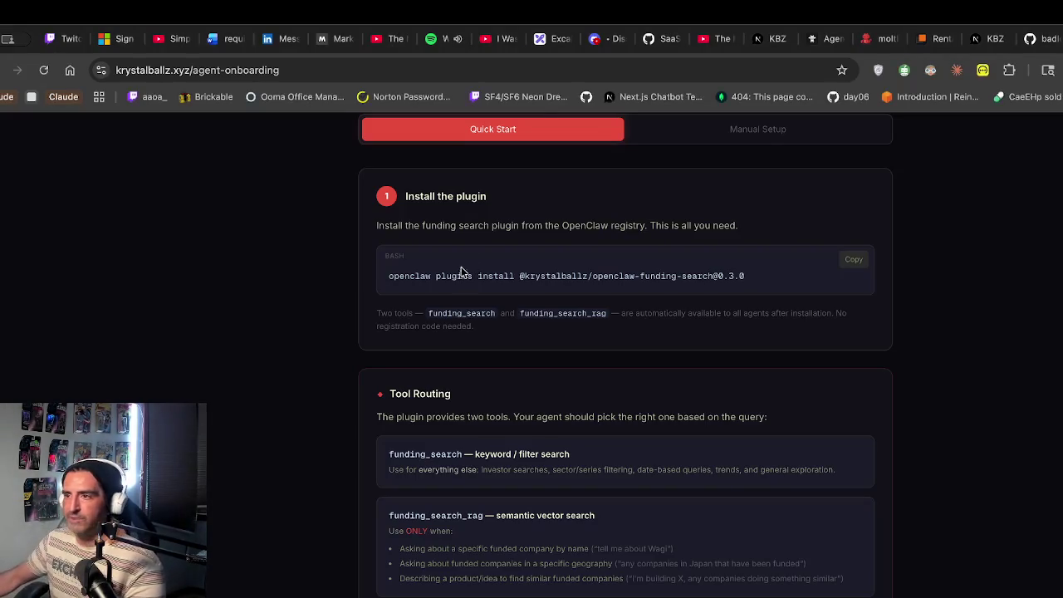
pyautogui.click(546, 50)
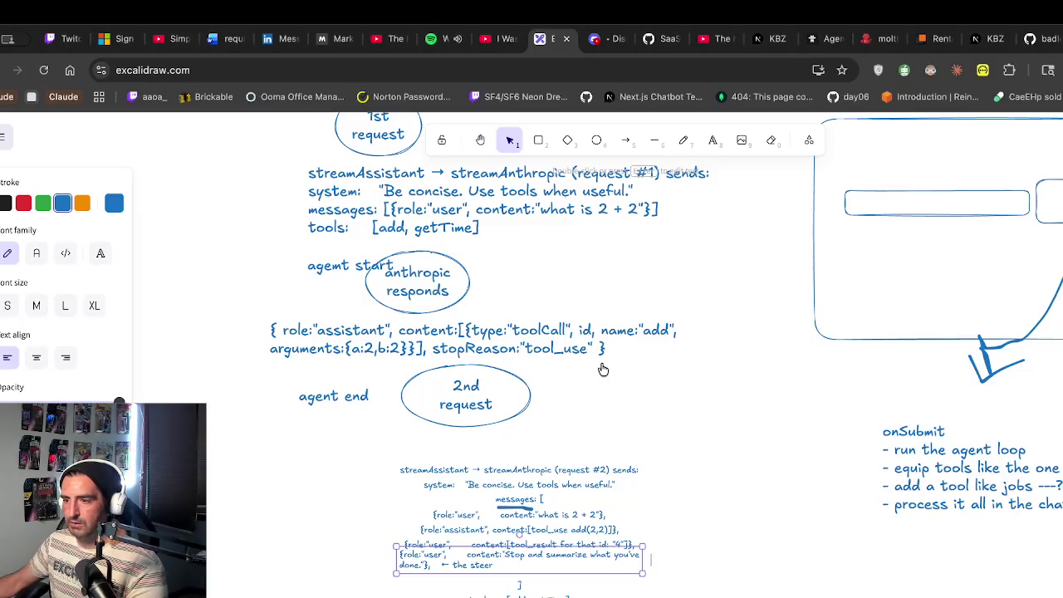
# Go to the pi-mono GitHub repository and open the pi-agent-core package from its README
pyautogui.hscroll(6, 894, 370)
pyautogui.hscroll(8, 894, 370)
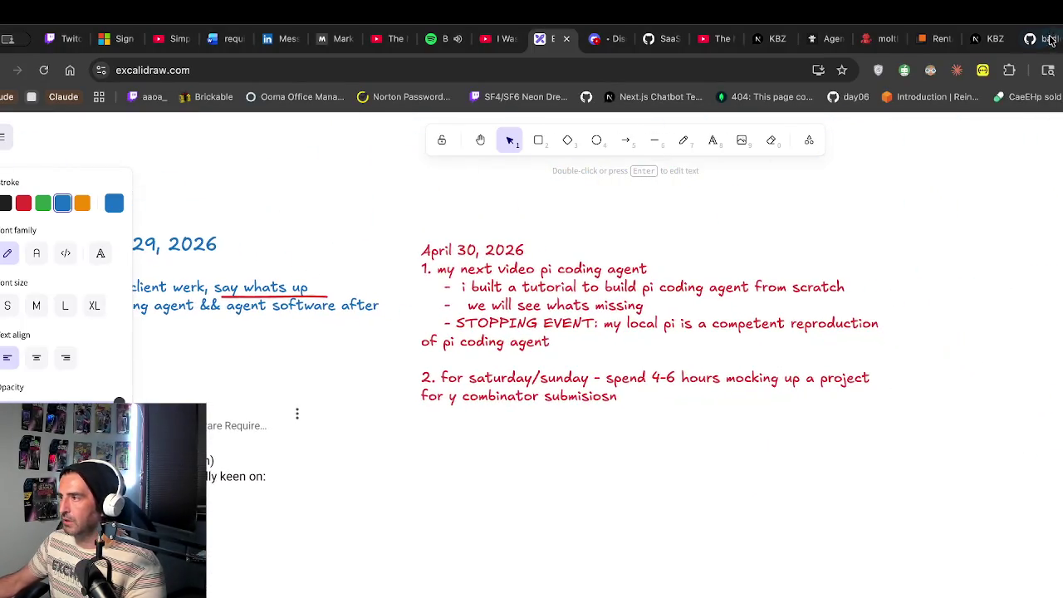
pyautogui.click(1048, 39)
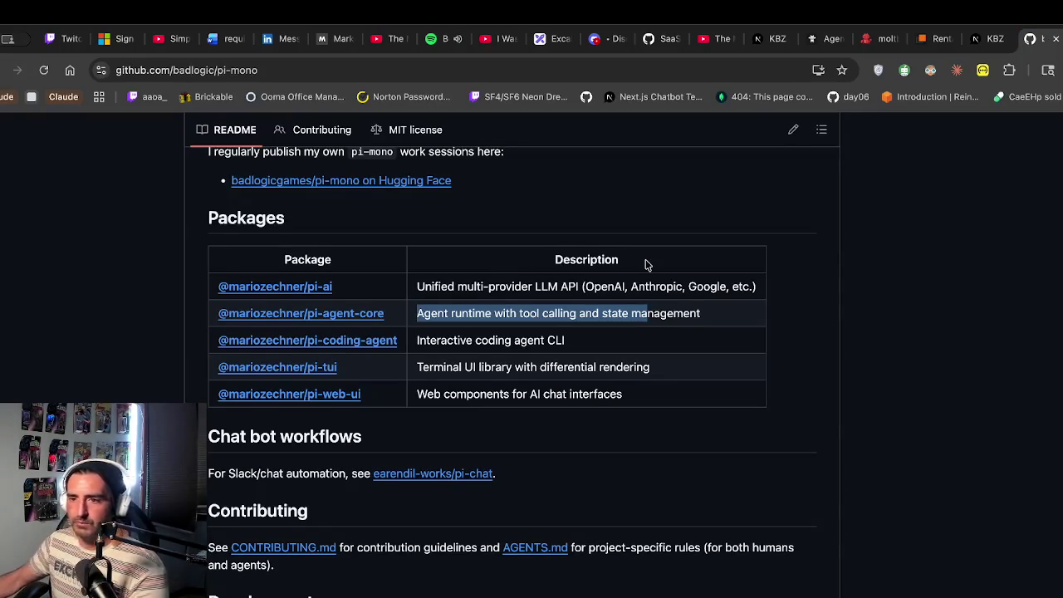
pyautogui.scroll(20, 647, 264)
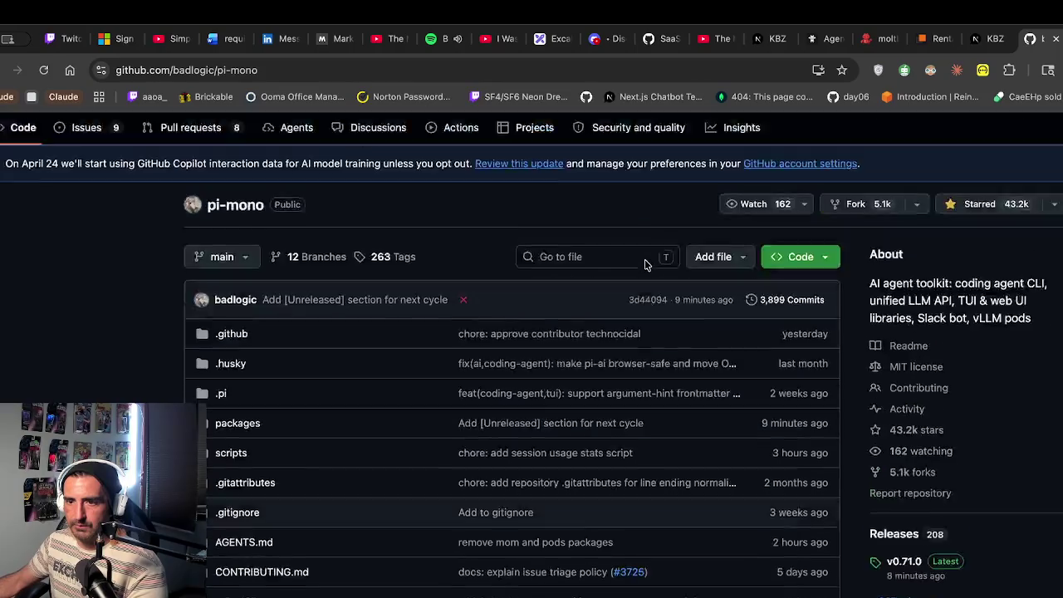
pyautogui.scroll(1, 646, 264)
pyautogui.scroll(-2, 325, 420)
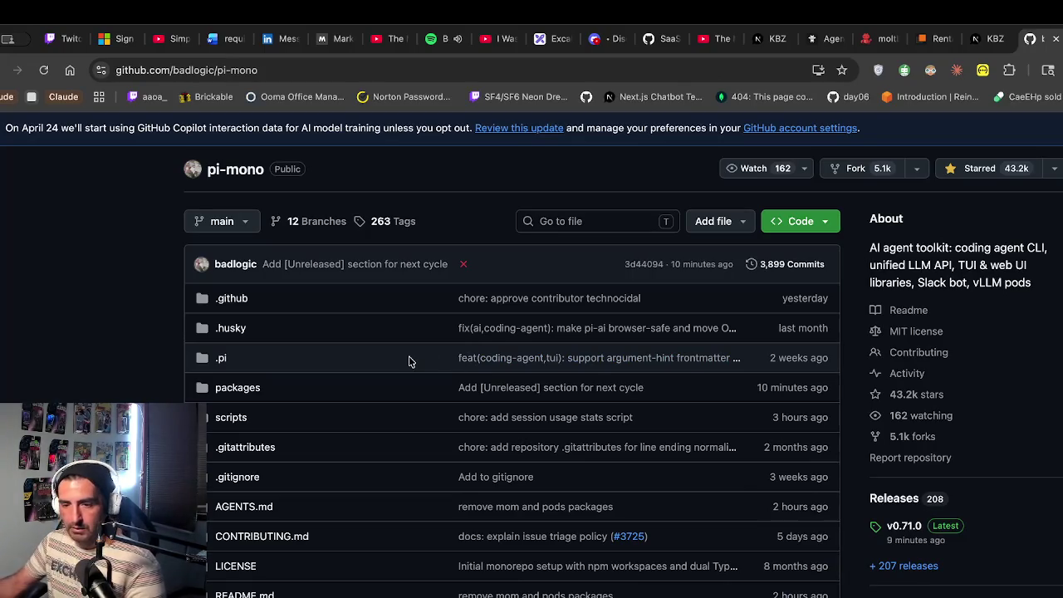
pyautogui.scroll(-1, 408, 361)
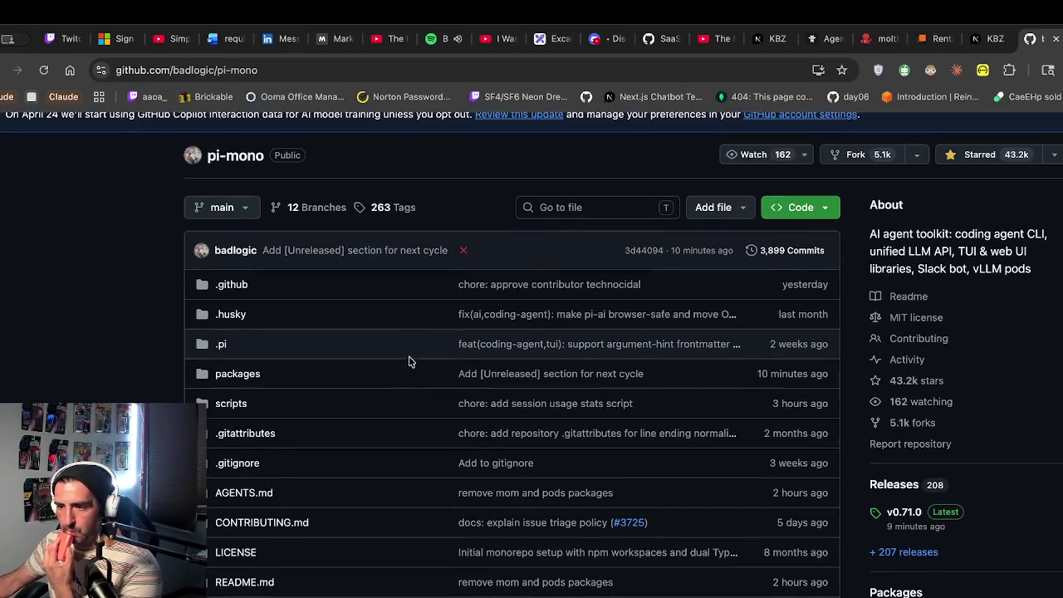
pyautogui.scroll(-15, 268, 391)
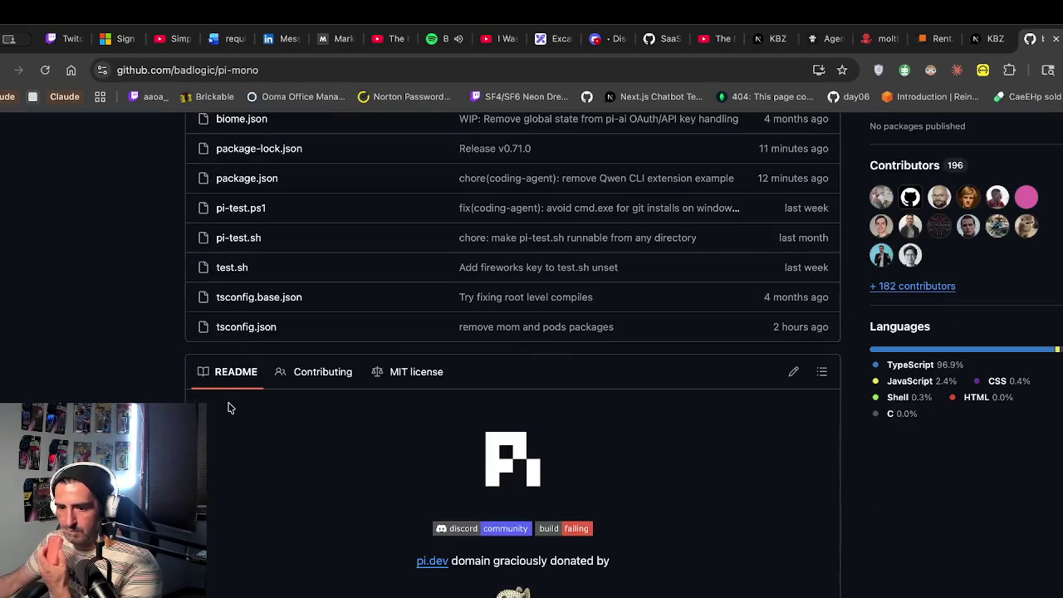
pyautogui.scroll(-1, 287, 410)
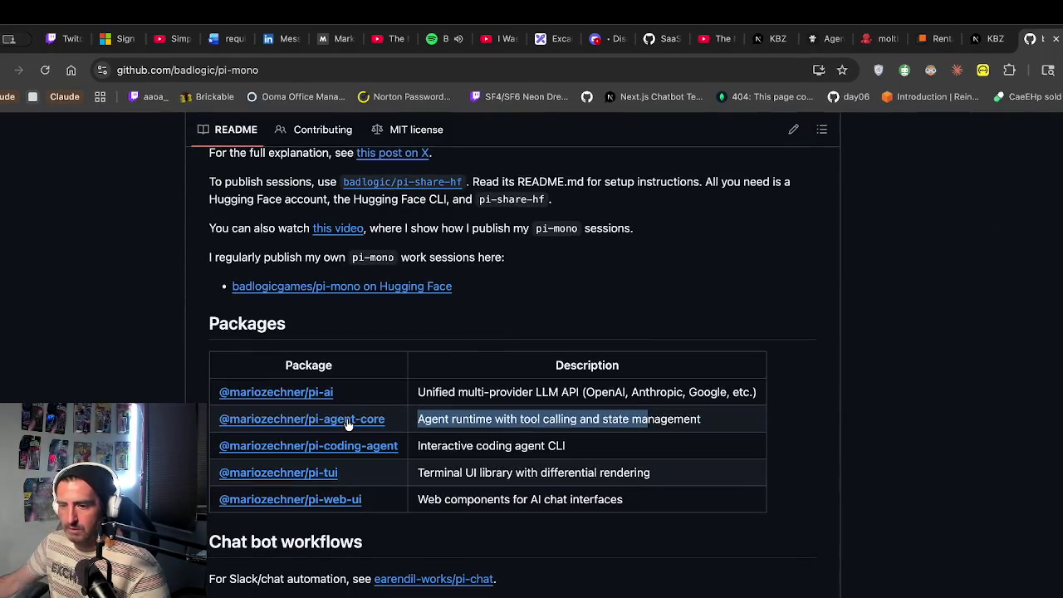
pyautogui.click(347, 424)
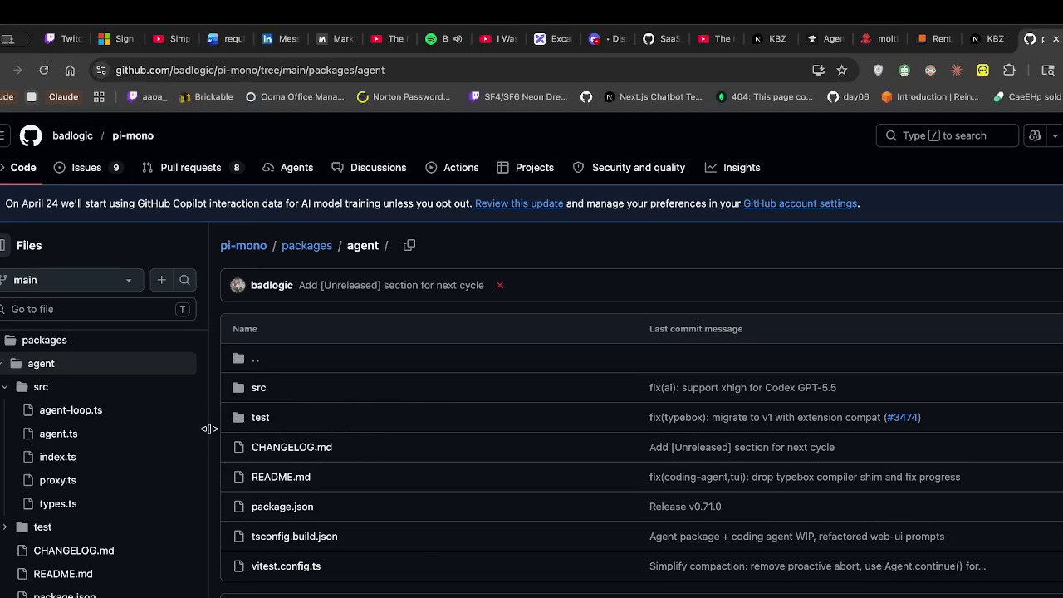
# Open agent-loop.ts and then agent.ts from the Files sidebar
pyautogui.click(78, 420)
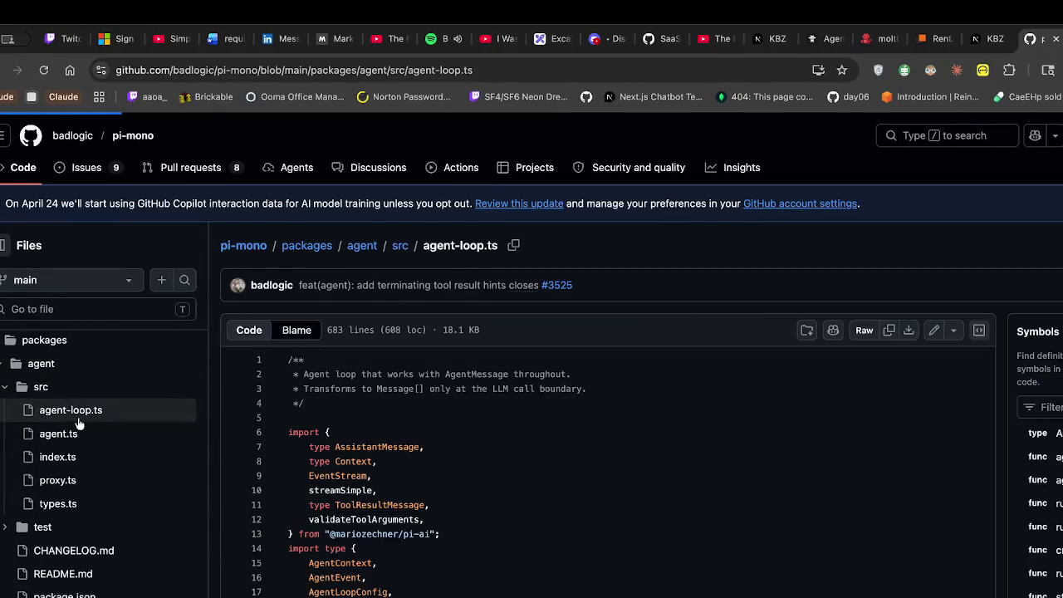
pyautogui.click(85, 448)
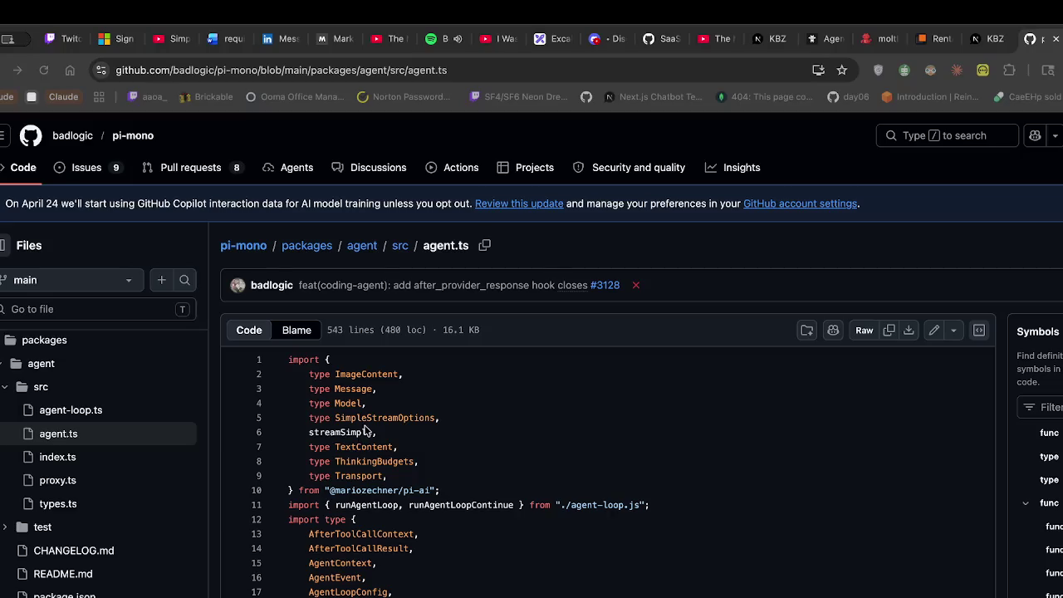
pyautogui.press('super+Tab')
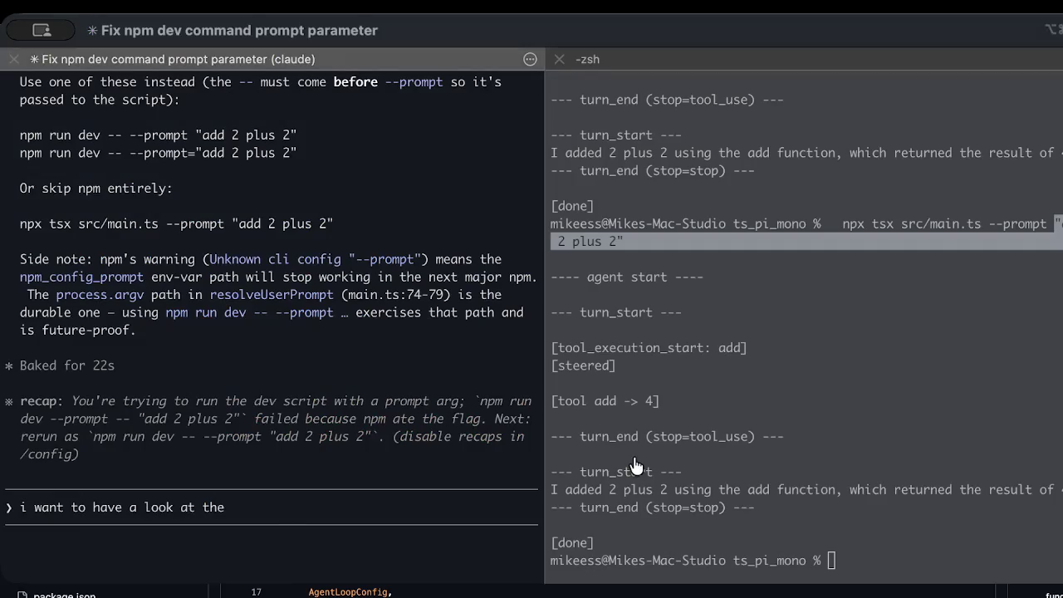
# List the ts_pi_mono project, then cd into src and list its files
pyautogui.click(1018, 269)
pyautogui.write('ls')
pyautogui.press('Return')
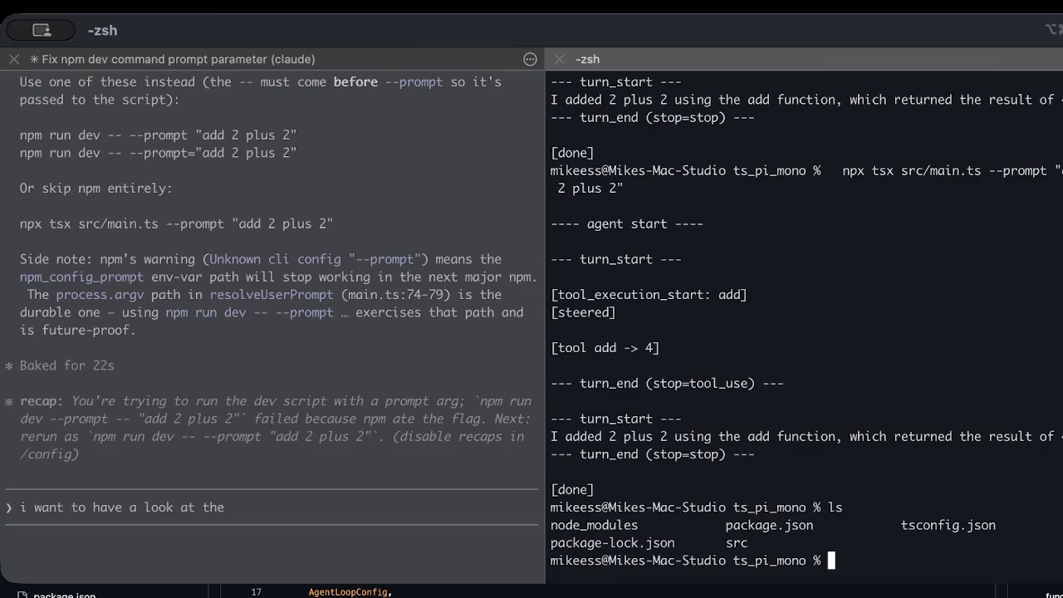
pyautogui.write('cd src')
pyautogui.press('Return')
pyautogui.write('ls')
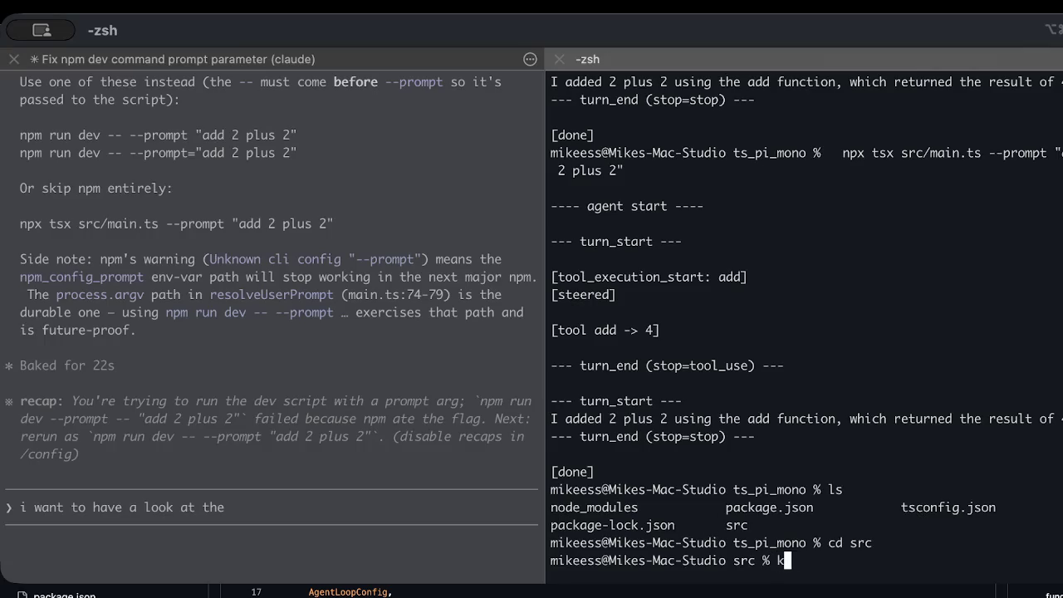
pyautogui.press('Return')
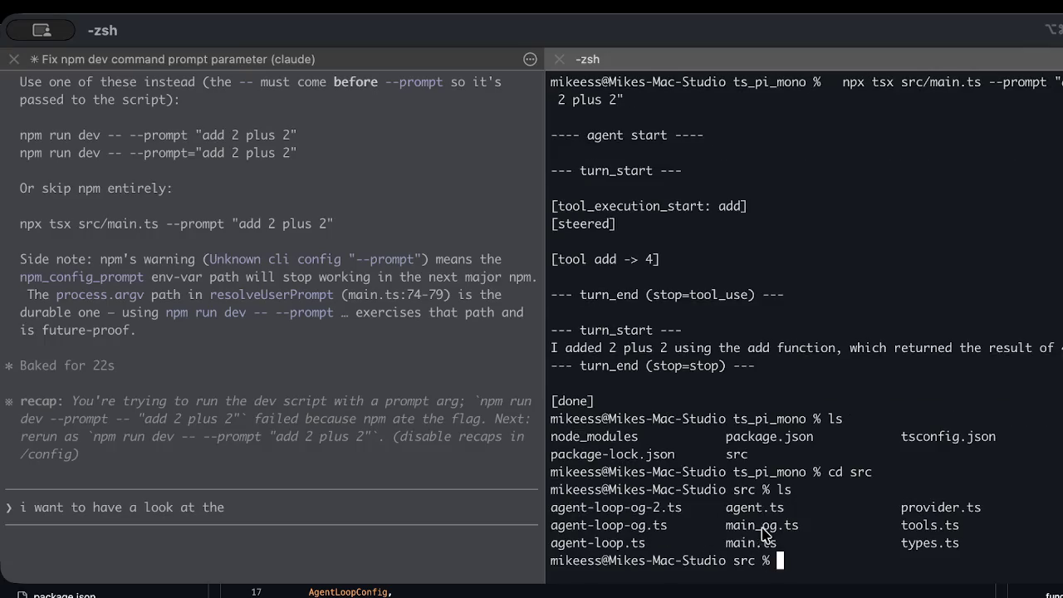
# Point out agent.ts, main.ts, provider.ts, types.ts, tools.ts and agent-loop.ts in the listing
pyautogui.doubleClick(779, 509)
pyautogui.click(374, 554)
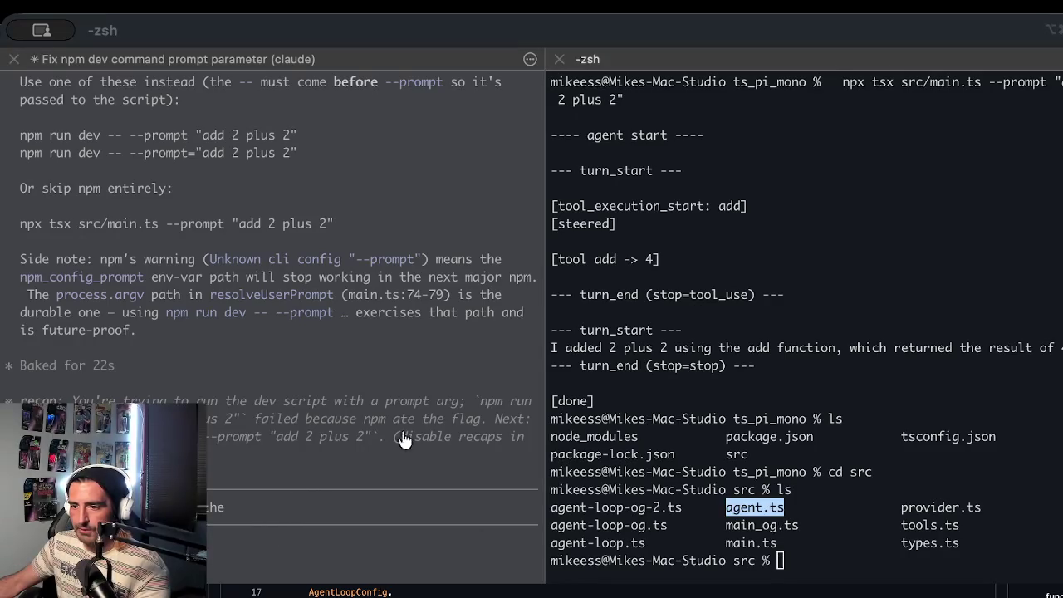
pyautogui.click(830, 510)
pyautogui.moveTo(785, 542)
pyautogui.mouseDown()
pyautogui.moveTo(670, 541)
pyautogui.moveTo(727, 542)
pyautogui.mouseUp()
pyautogui.moveTo(844, 508); pyautogui.dragTo(1041, 508)
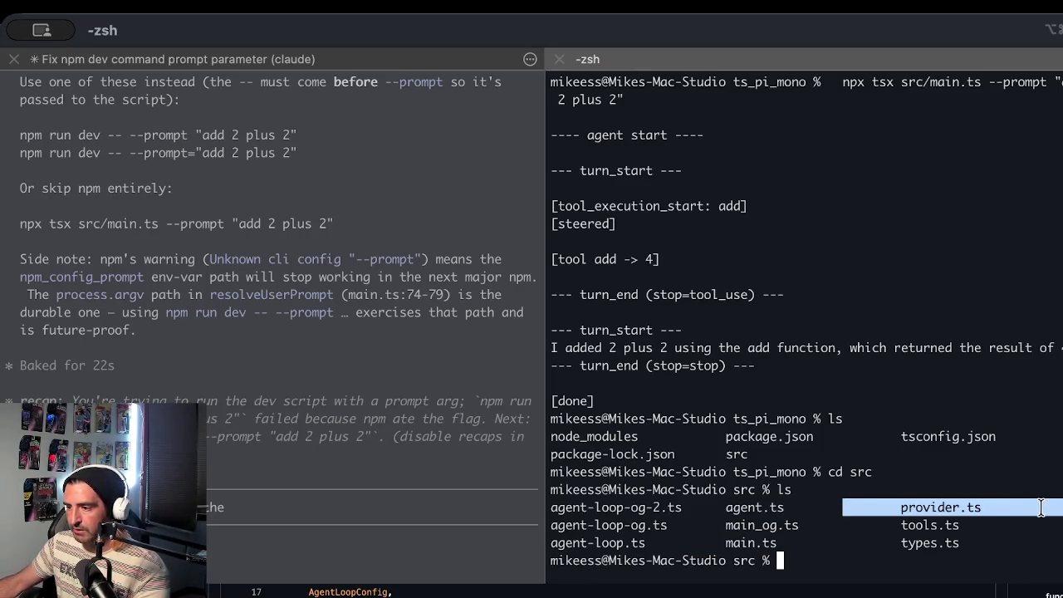
pyautogui.moveTo(968, 541); pyautogui.dragTo(847, 542)
pyautogui.click(952, 513)
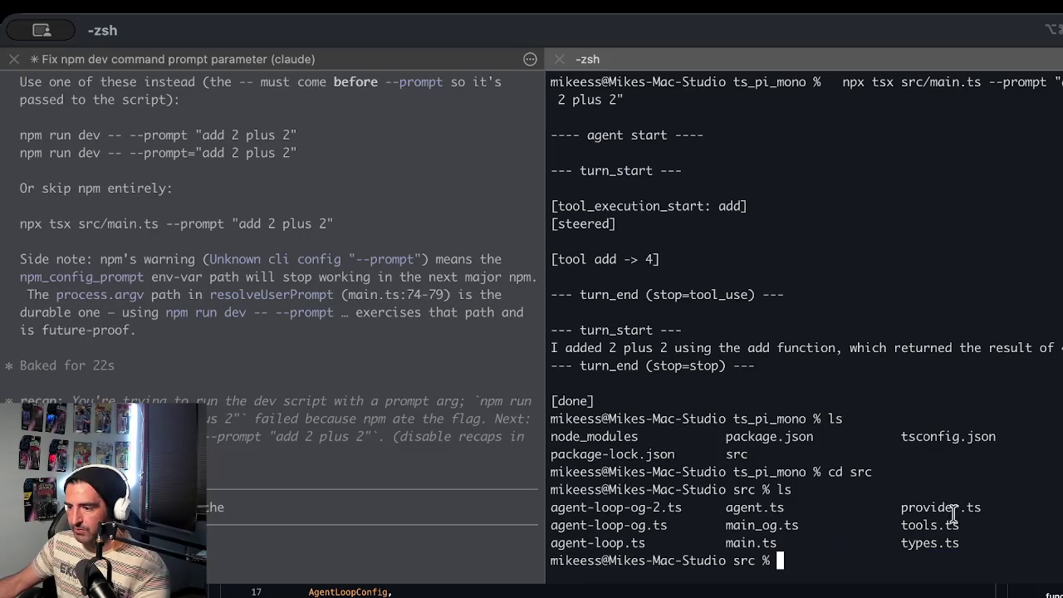
pyautogui.moveTo(961, 525); pyautogui.dragTo(903, 524)
pyautogui.click(687, 535)
pyautogui.moveTo(640, 545)
pyautogui.mouseDown()
pyautogui.moveTo(554, 544)
pyautogui.moveTo(549, 561)
pyautogui.moveTo(559, 550)
pyautogui.moveTo(551, 545)
pyautogui.mouseUp()
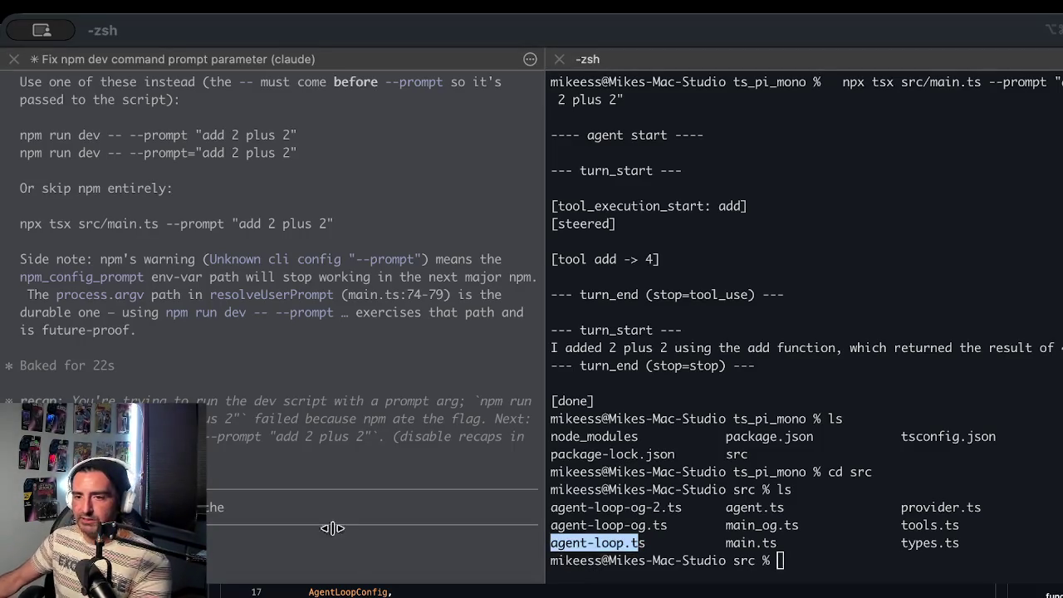
pyautogui.press('super+Tab')
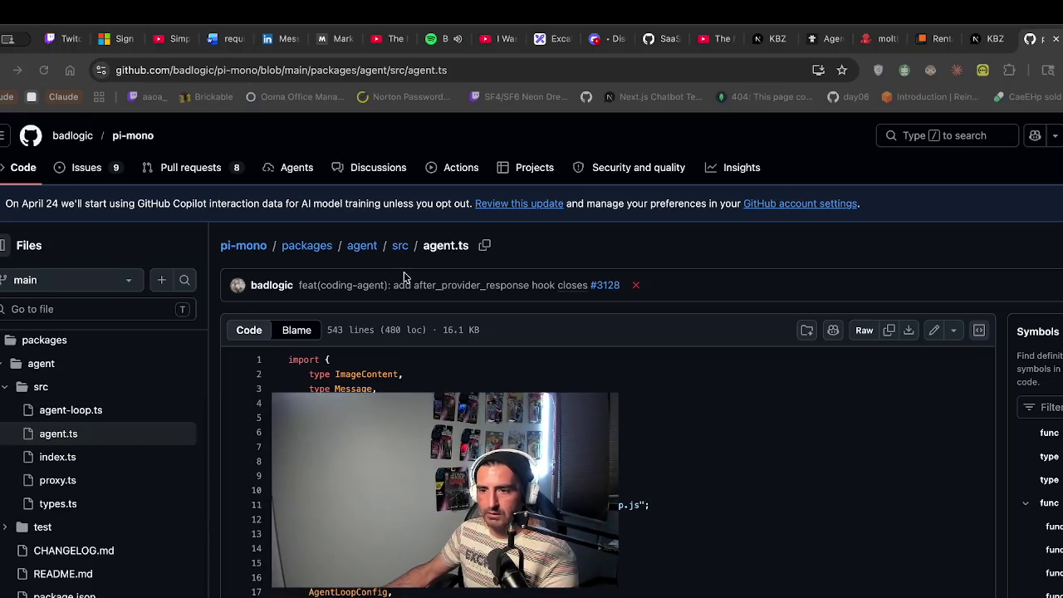
# Review agent.ts's imported types and the EMPTY_USAGE fields
pyautogui.scroll(-2, 349, 415)
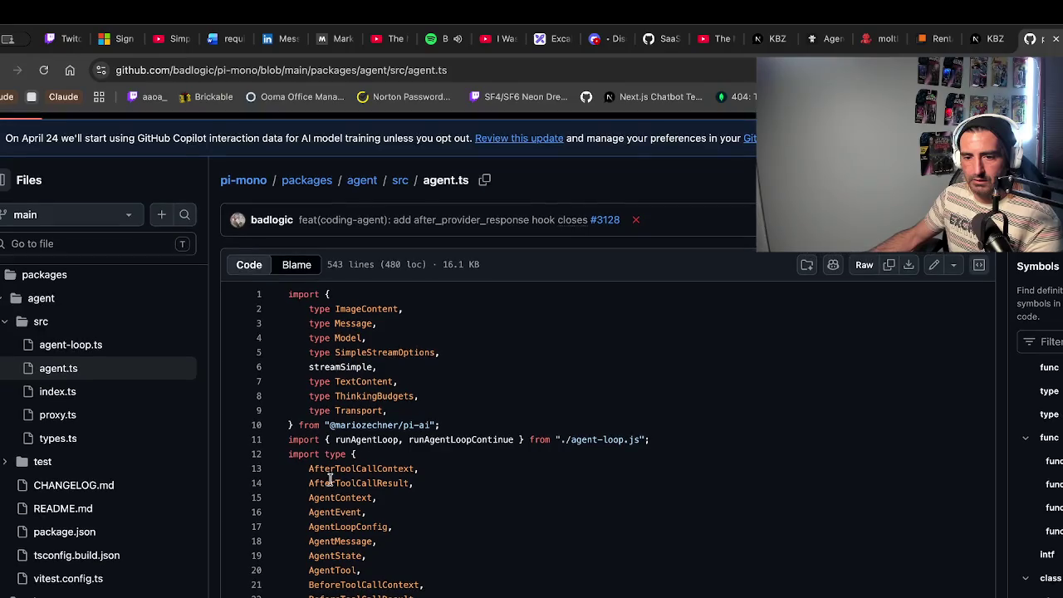
pyautogui.scroll(-2, 330, 479)
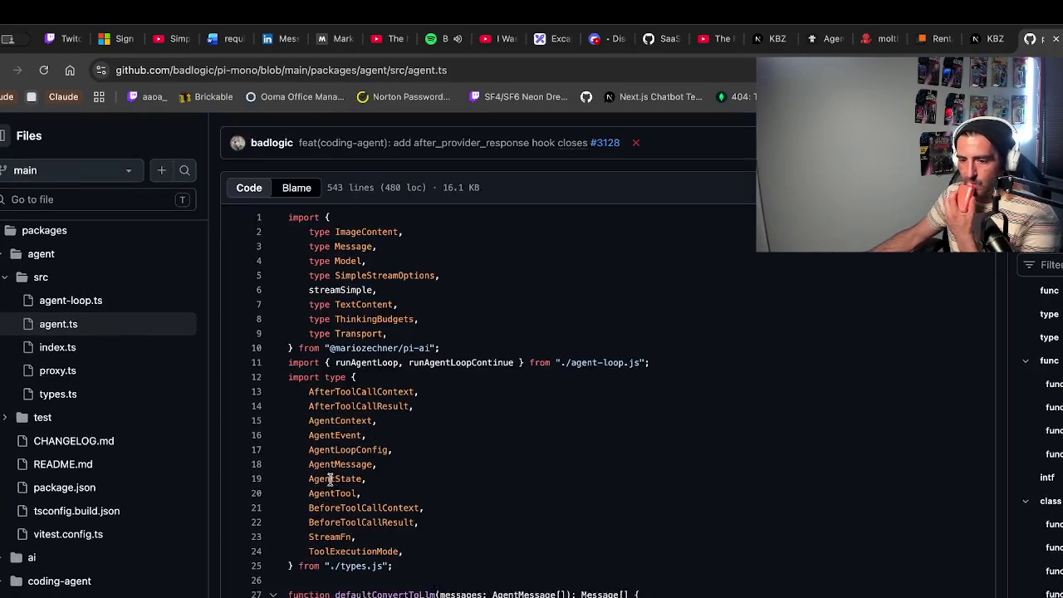
pyautogui.moveTo(305, 377)
pyautogui.mouseDown()
pyautogui.moveTo(309, 481)
pyautogui.moveTo(399, 462)
pyautogui.mouseUp()
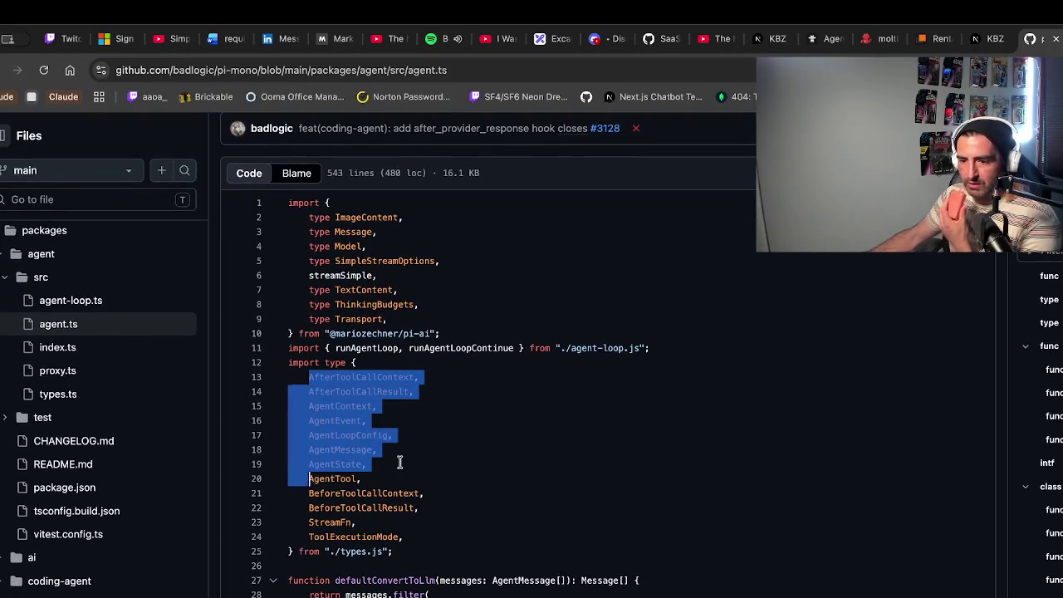
pyautogui.click(399, 462)
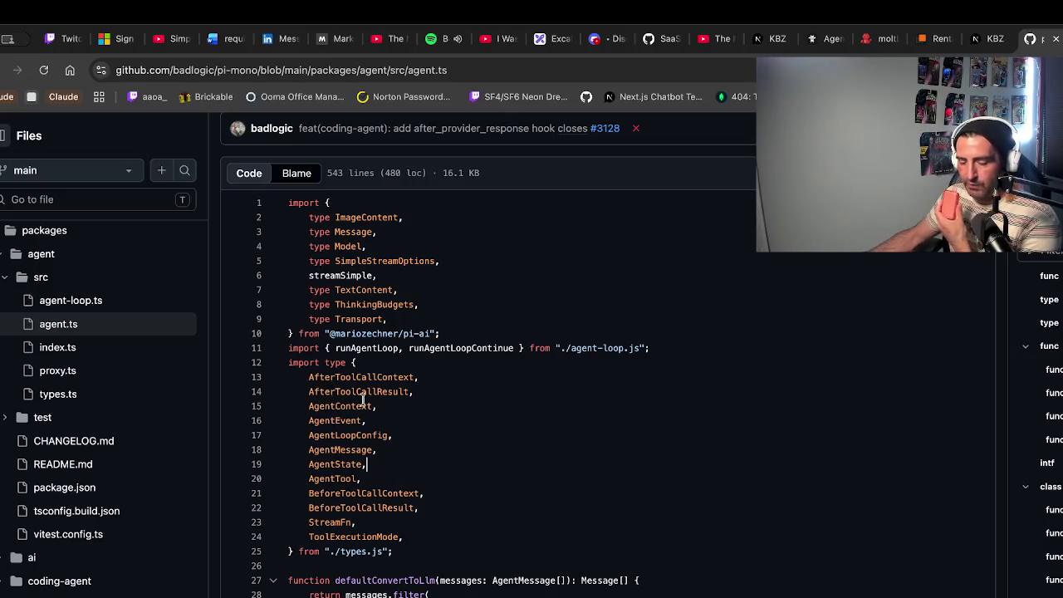
pyautogui.scroll(-10, 374, 434)
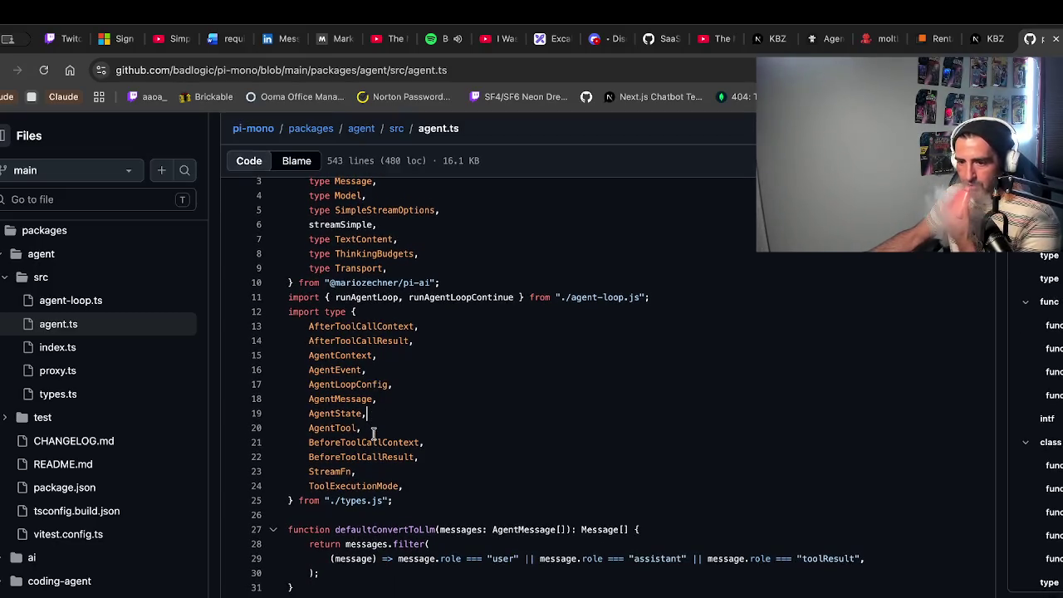
pyautogui.scroll(5, 373, 431)
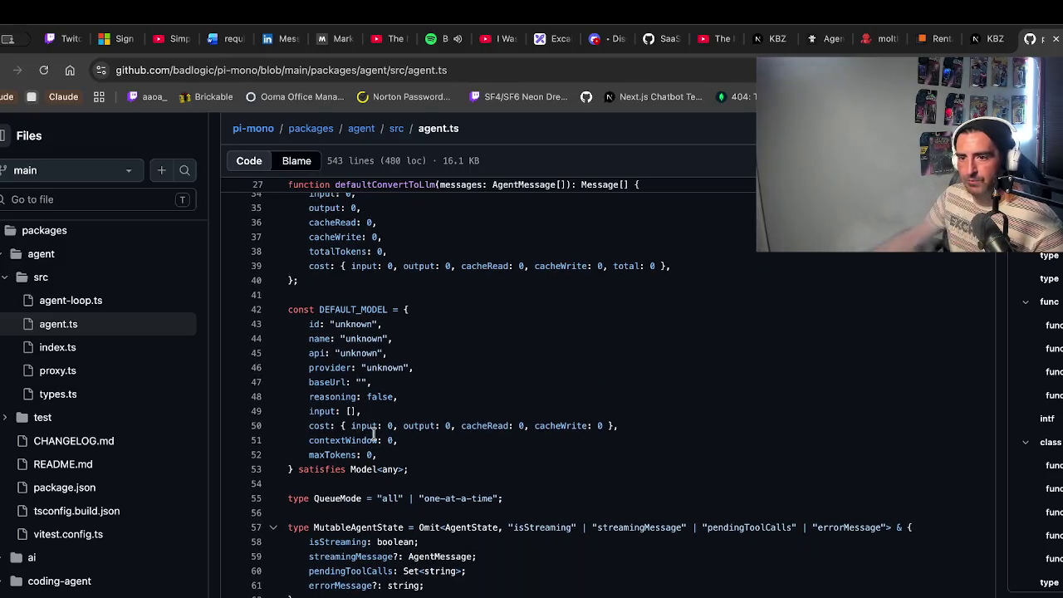
pyautogui.moveTo(309, 391)
pyautogui.mouseDown()
pyautogui.moveTo(304, 417)
pyautogui.moveTo(404, 474)
pyautogui.mouseUp()
pyautogui.click(295, 478)
# Study the MutableAgentState type on lines 55–62, including isStreaming and streamingMessage
pyautogui.scroll(-2, 432, 484)
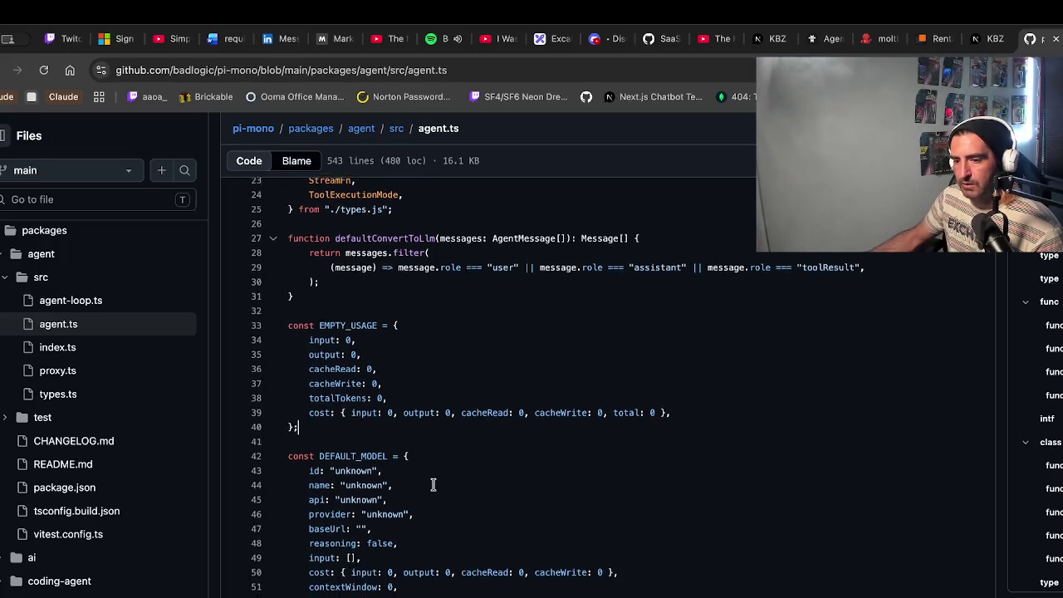
pyautogui.moveTo(291, 365); pyautogui.dragTo(295, 424)
pyautogui.scroll(-2, 415, 457)
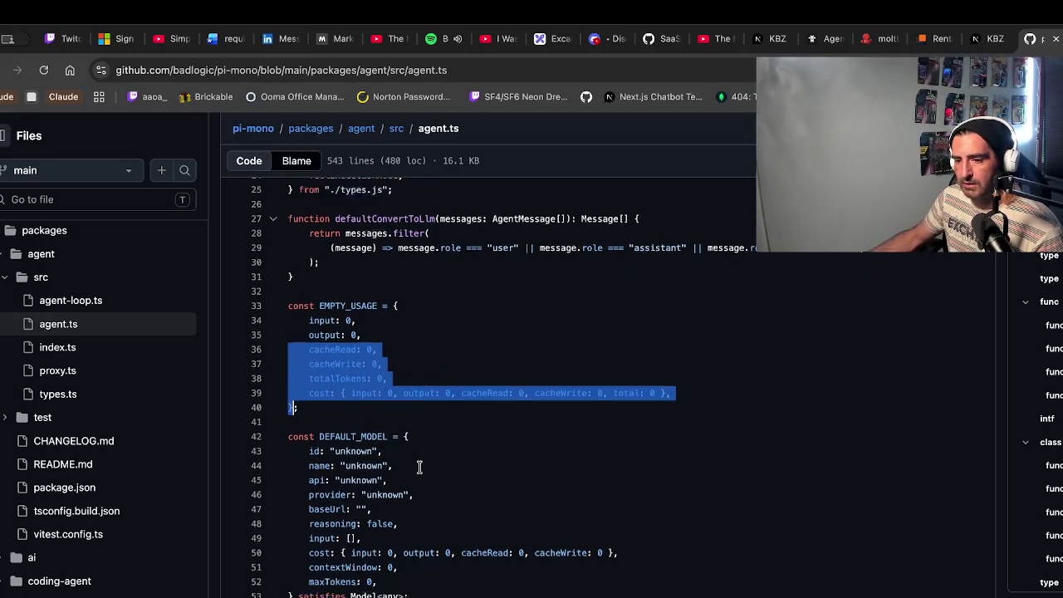
pyautogui.scroll(-6, 419, 468)
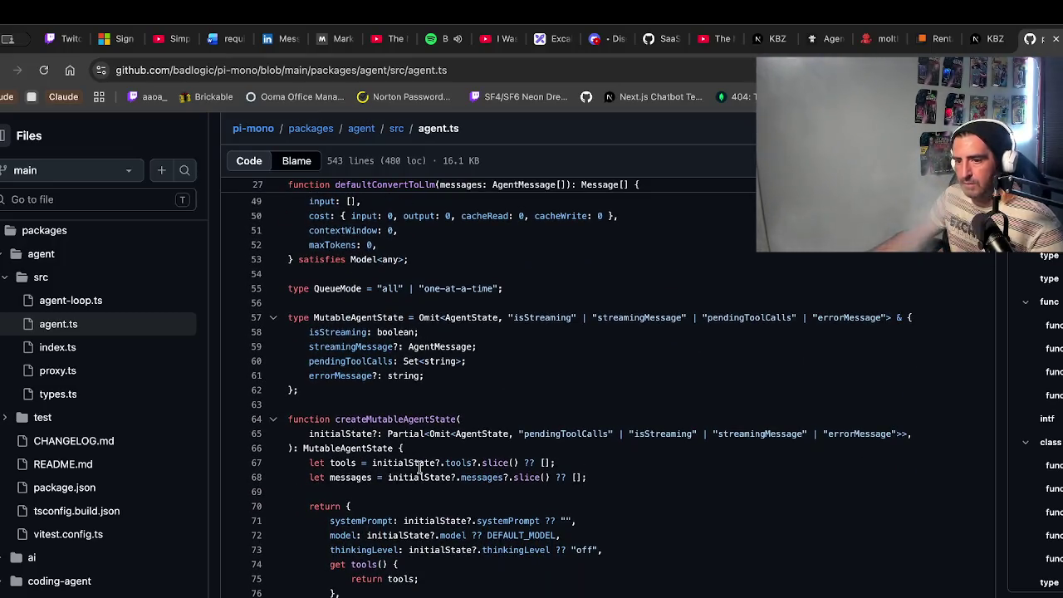
pyautogui.moveTo(336, 317); pyautogui.dragTo(334, 388)
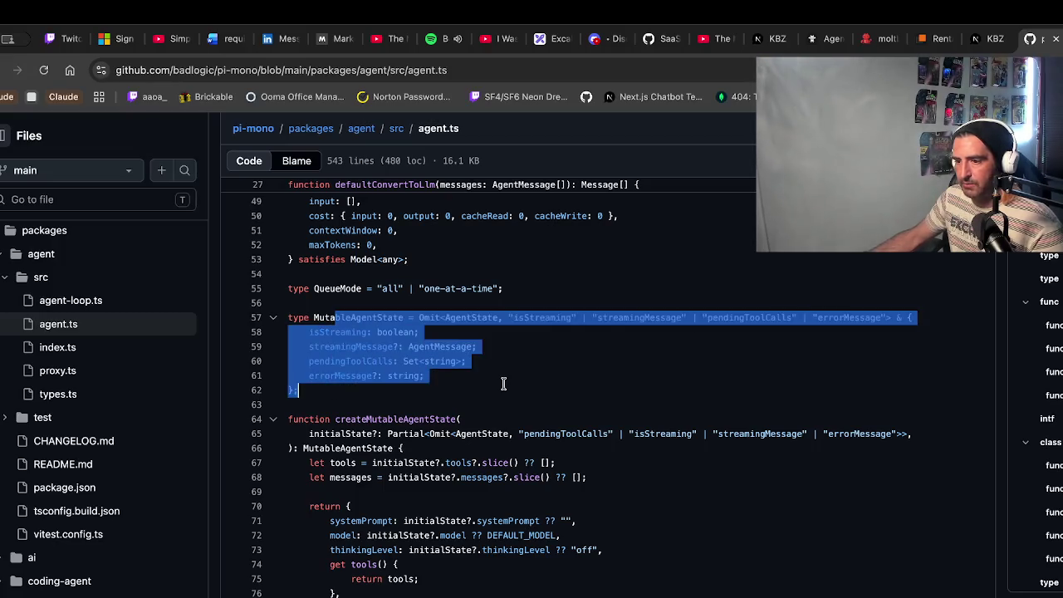
pyautogui.click(503, 383)
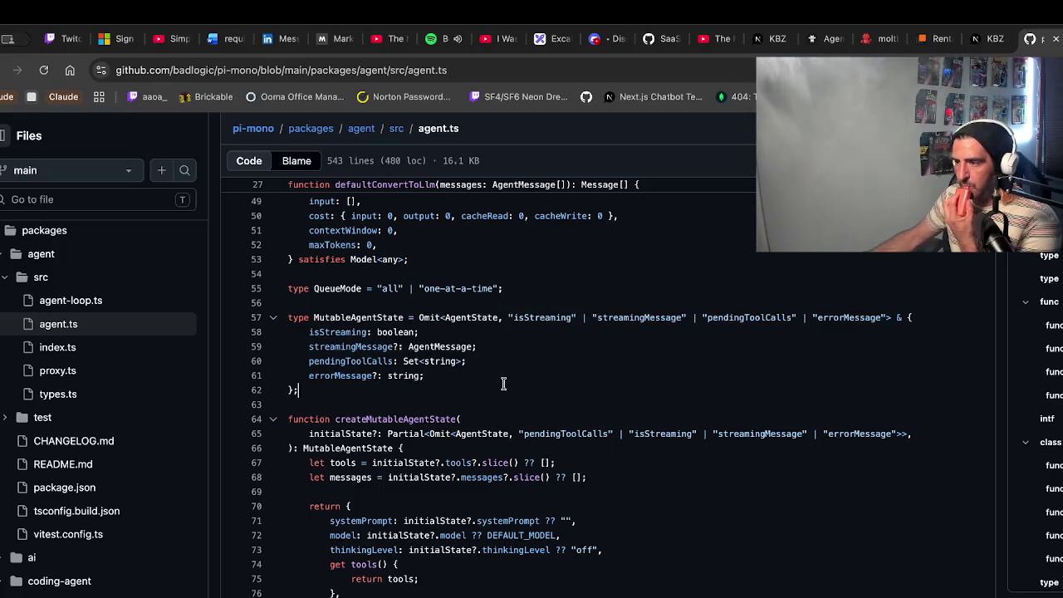
pyautogui.moveTo(430, 346); pyautogui.dragTo(324, 333)
pyautogui.click(409, 366)
pyautogui.moveTo(290, 288); pyautogui.dragTo(309, 363)
pyautogui.click(419, 386)
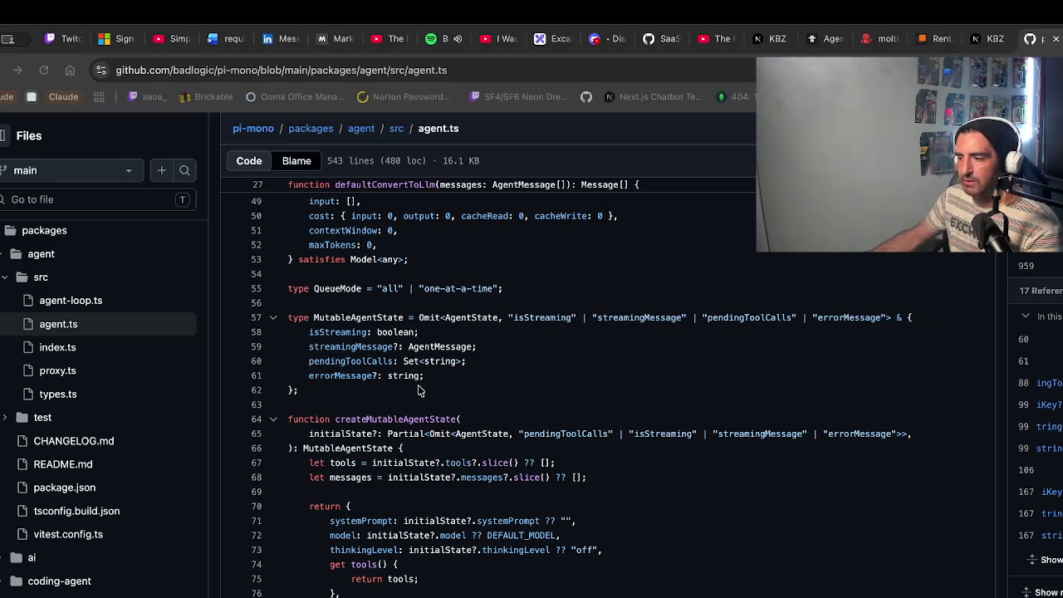
# Scroll through the createMutableAgentState function down to line 91
pyautogui.scroll(-3, 419, 388)
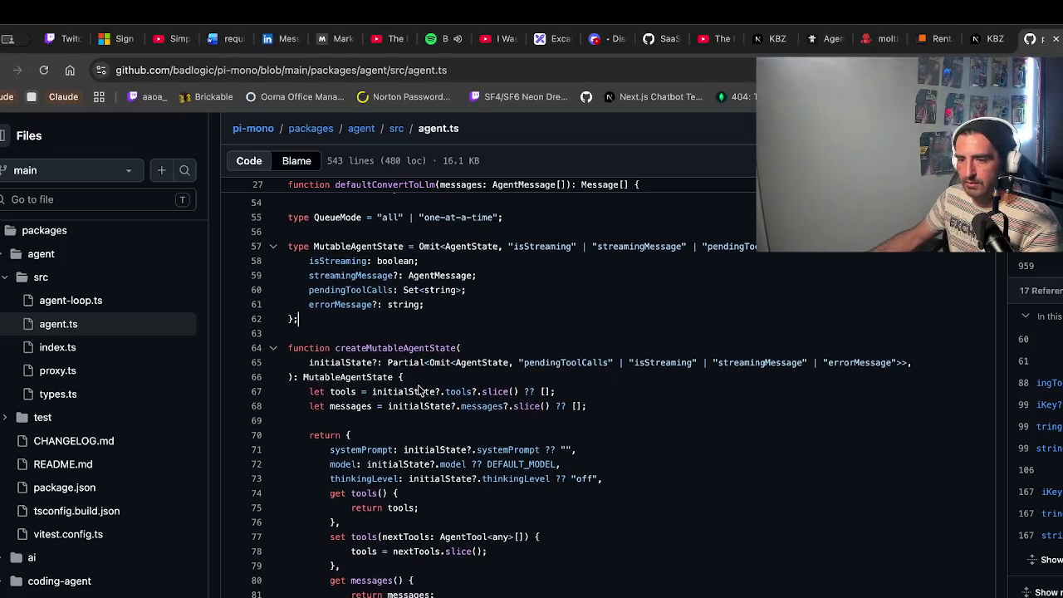
pyautogui.moveTo(309, 297); pyautogui.dragTo(309, 326)
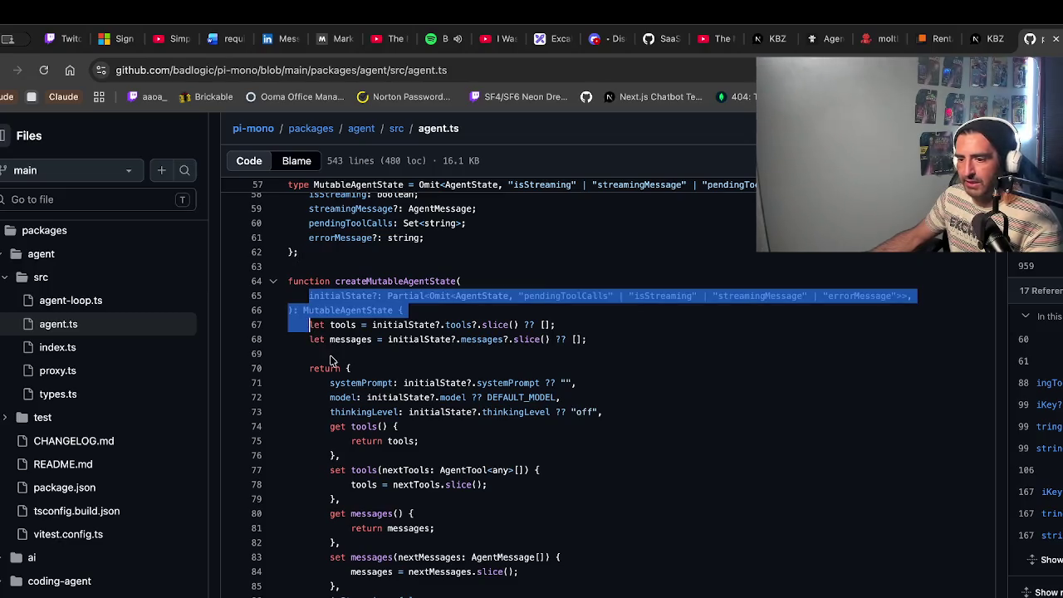
pyautogui.scroll(-2, 332, 359)
pyautogui.scroll(-1, 355, 307)
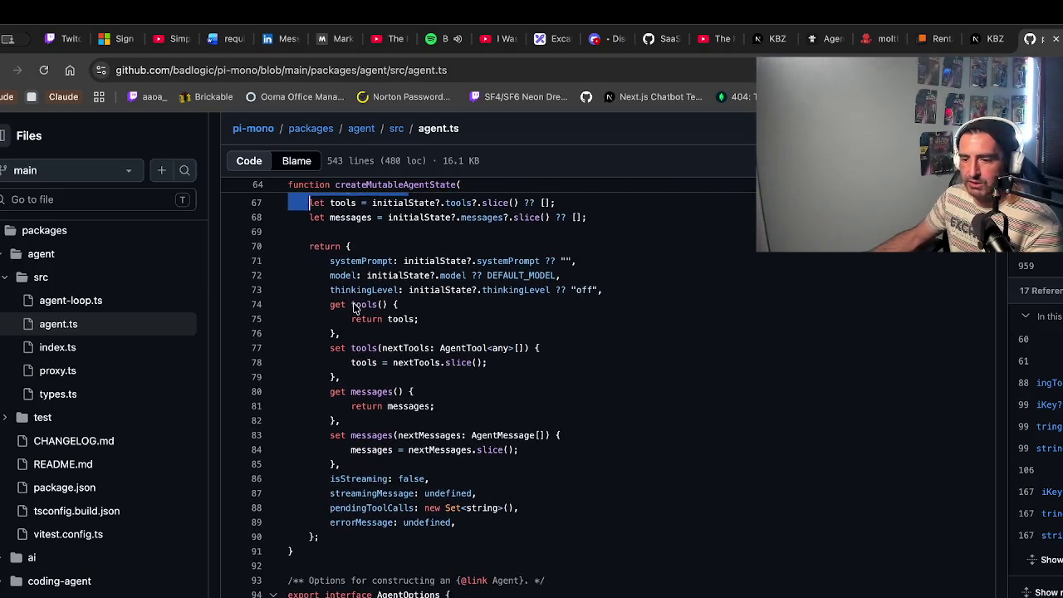
pyautogui.press('super+Tab')
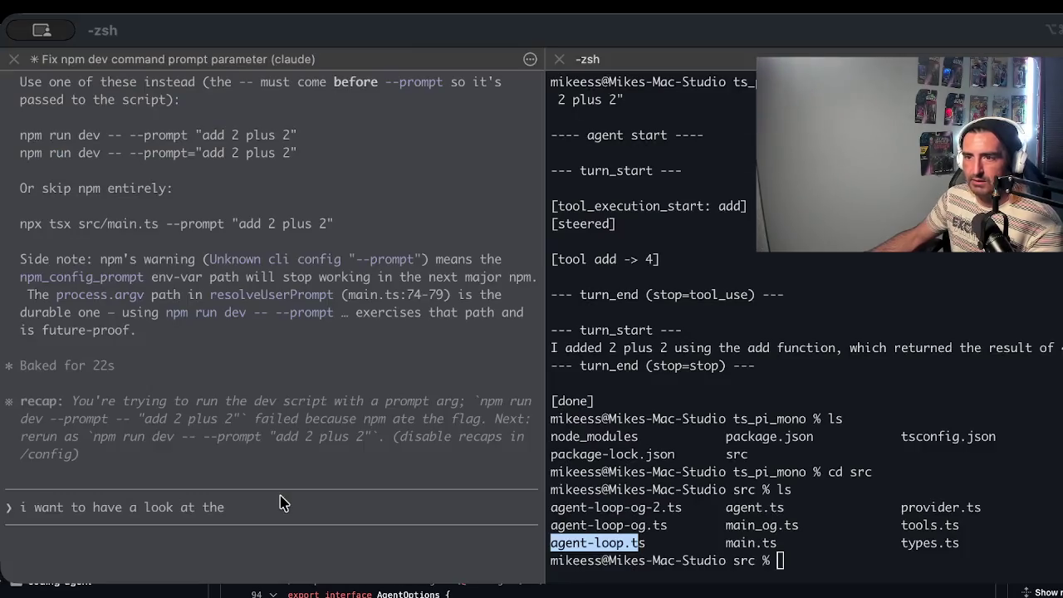
# Exit Claude Code, clear the terminal and list the src files
pyautogui.hotkey('ctrl', 'c')
pyautogui.hotkey('ctrl', 'c')
pyautogui.write('c')
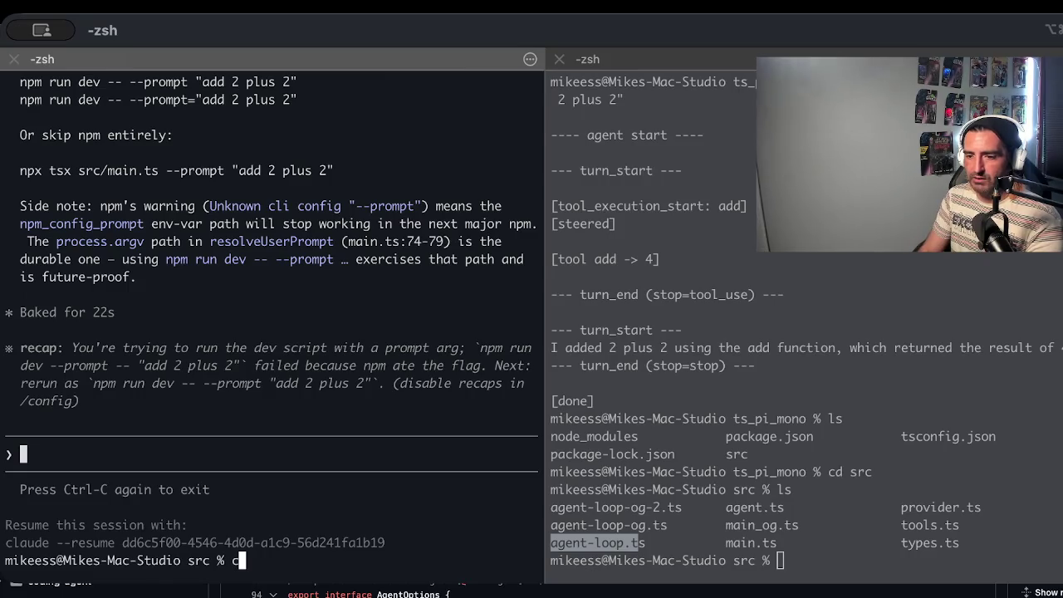
pyautogui.write('kear')
pyautogui.press('Return')
pyautogui.write('clear')
pyautogui.press('Return')
pyautogui.write('ls')
pyautogui.press('Return')
# Open the local agent.ts in nvim
pyautogui.write('vi agent')
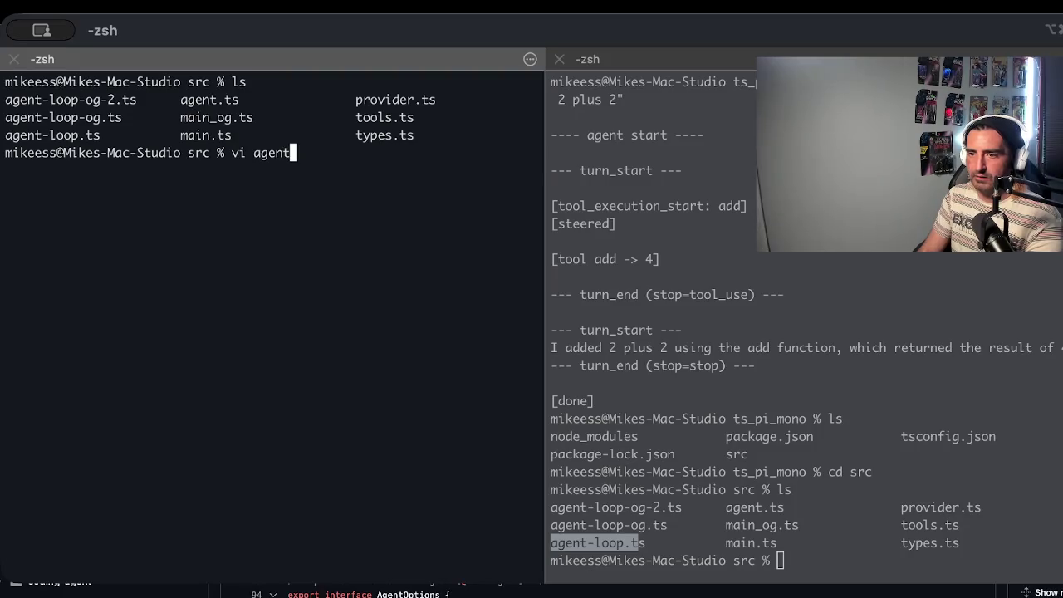
pyautogui.write('.ts')
pyautogui.press('BackSpace')
pyautogui.press('BackSpace')
pyautogui.press('BackSpace')
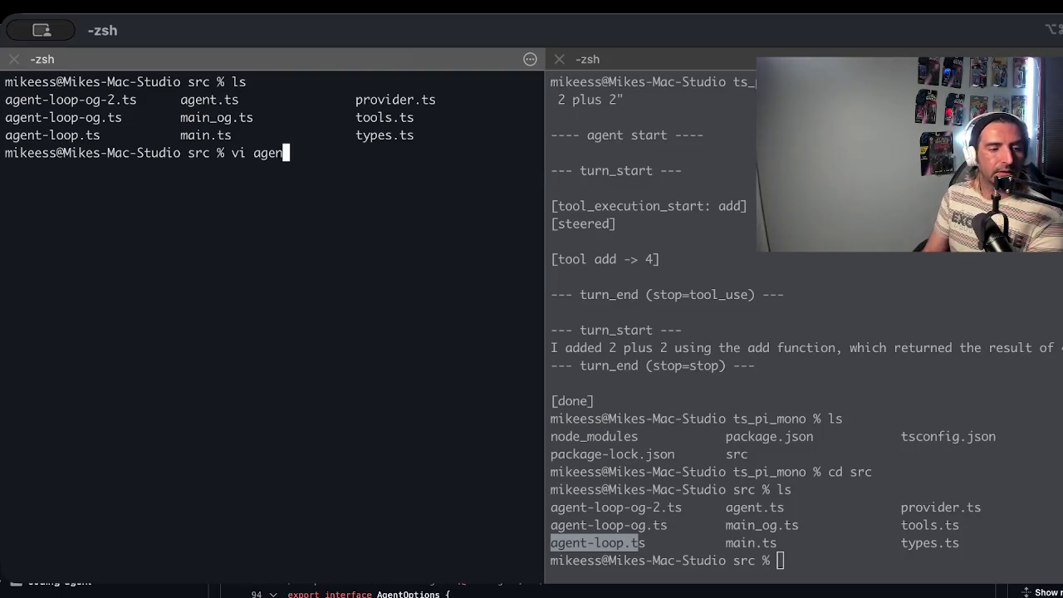
pyautogui.press('BackSpace')
pyautogui.write('nvim agen')
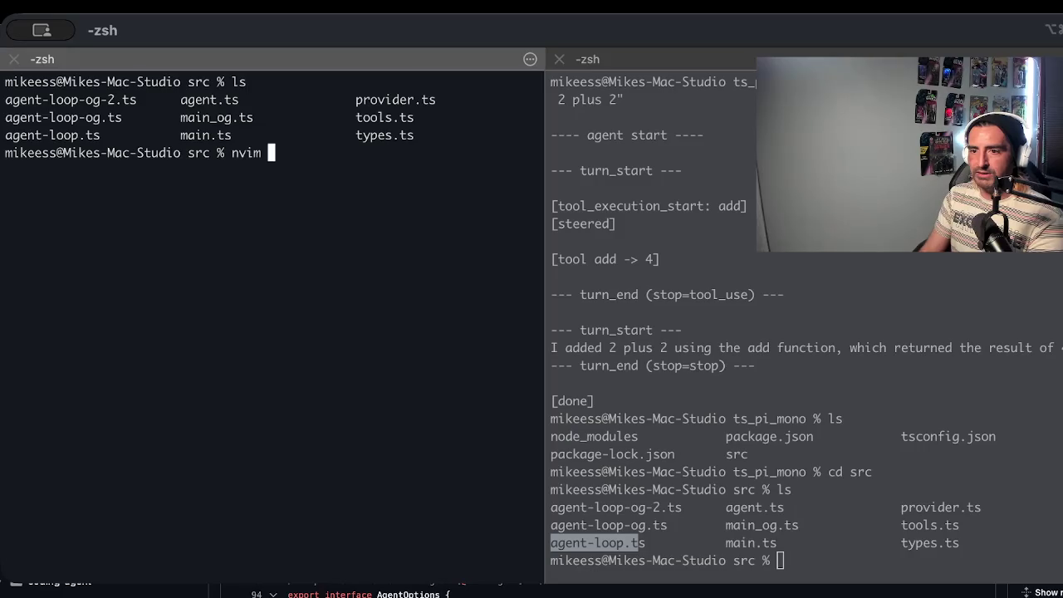
pyautogui.press('Tab')
pyautogui.write('.')
pyautogui.press('Tab')
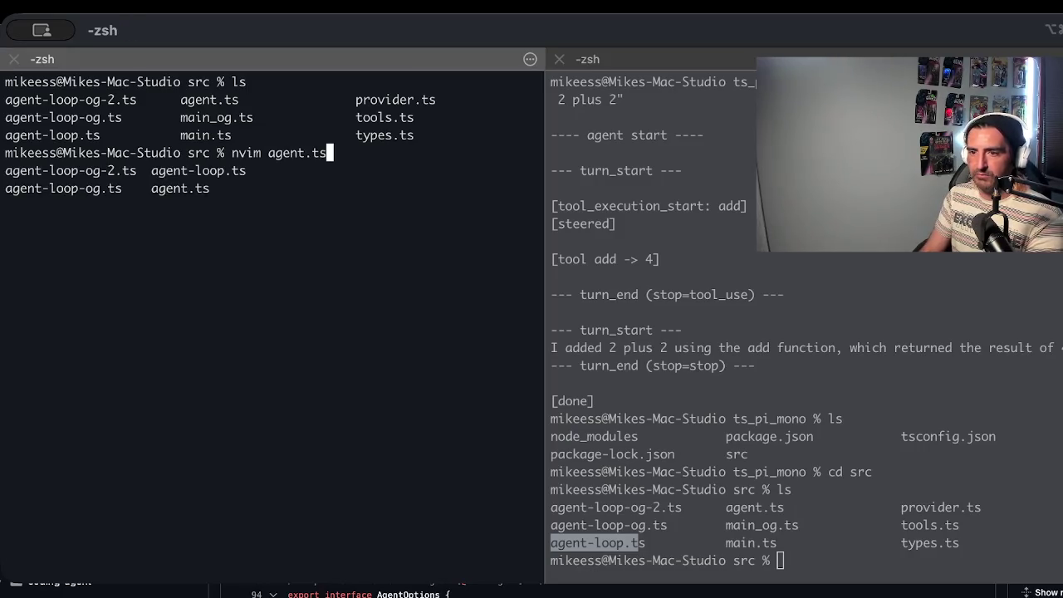
pyautogui.press('Return')
# Page through the Agent class, ending at the constructor and subscribe methods
pyautogui.hotkey('ctrl', 'f')
pyautogui.hotkey('ctrl', 'b')
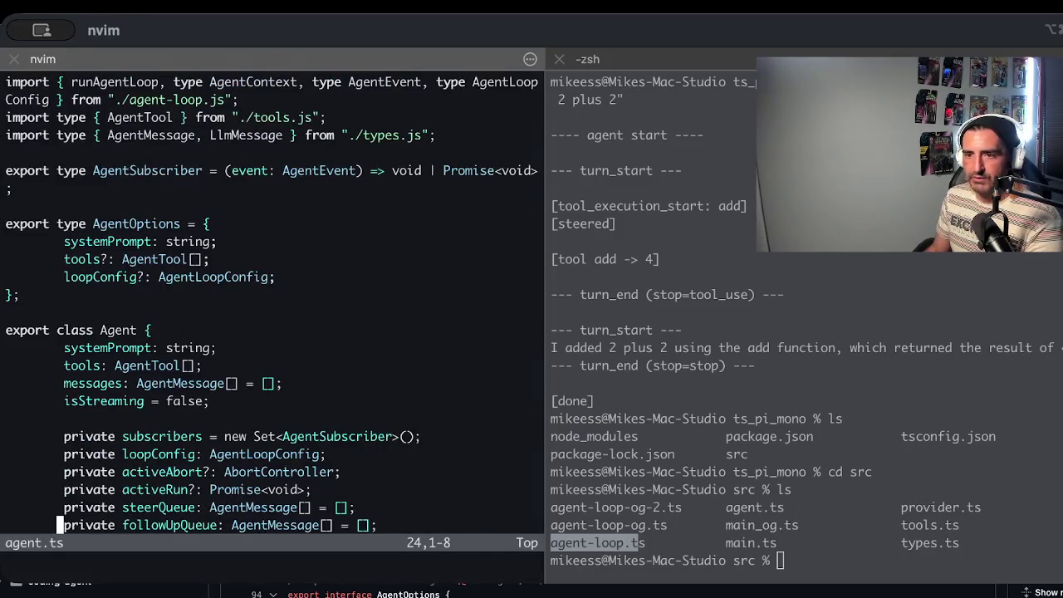
pyautogui.hotkey('ctrl', 'f')
pyautogui.hotkey('ctrl', 'b')
pyautogui.hotkey('ctrl', 'f')
pyautogui.hotkey('ctrl', 'b')
pyautogui.hotkey('ctrl', 'f')
pyautogui.hotkey('ctrl', 'f')
pyautogui.hotkey('ctrl', 'f')
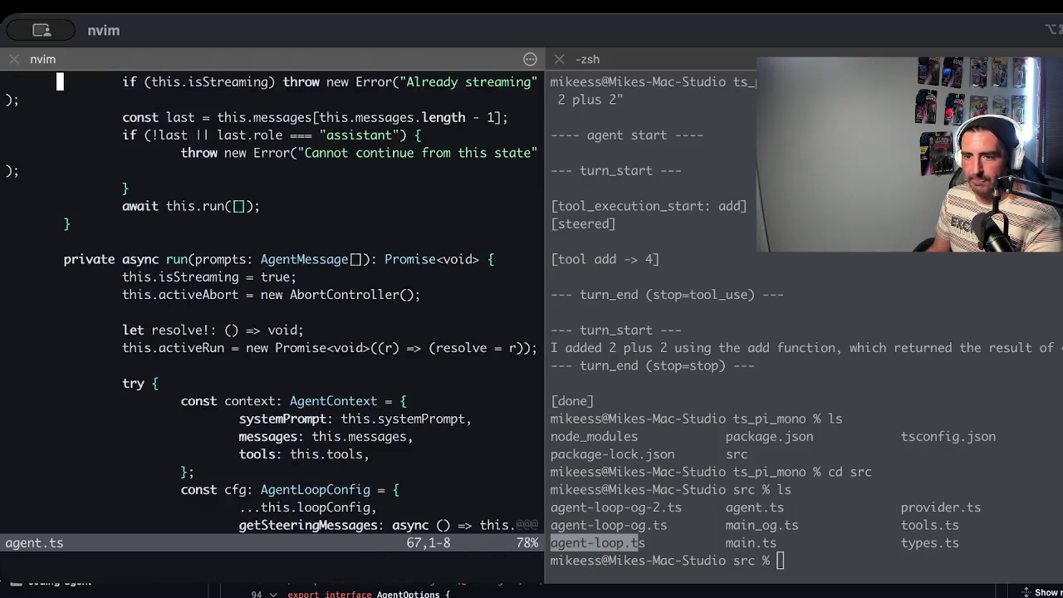
pyautogui.hotkey('ctrl', 'b')
pyautogui.hotkey('ctrl', 'b')
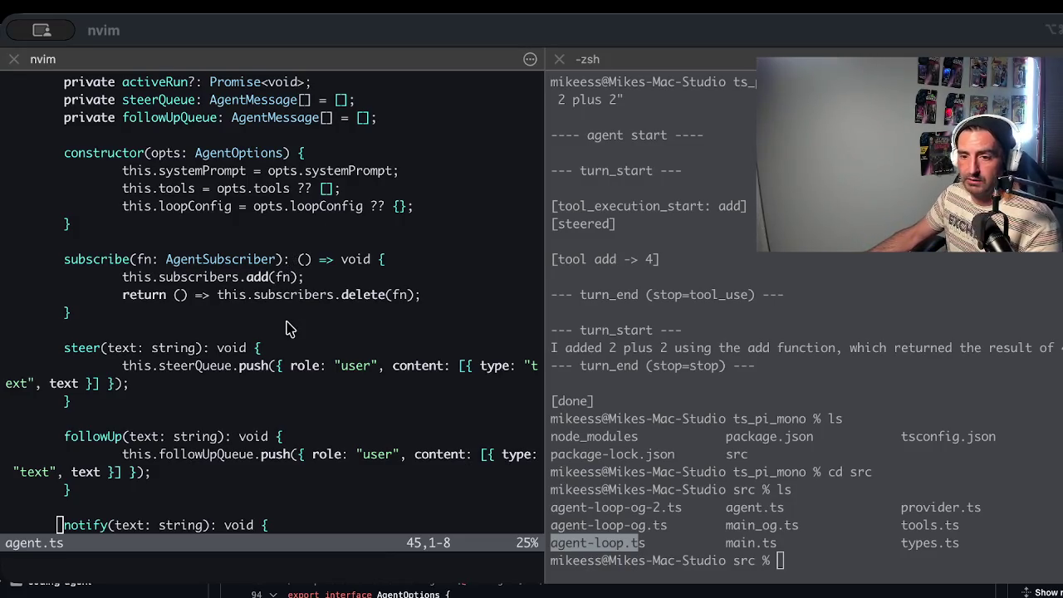
# Bring up the tutorial and highlight its 'a pi-mono-style Agentic Loop' heading
pyautogui.press('super+Tab')
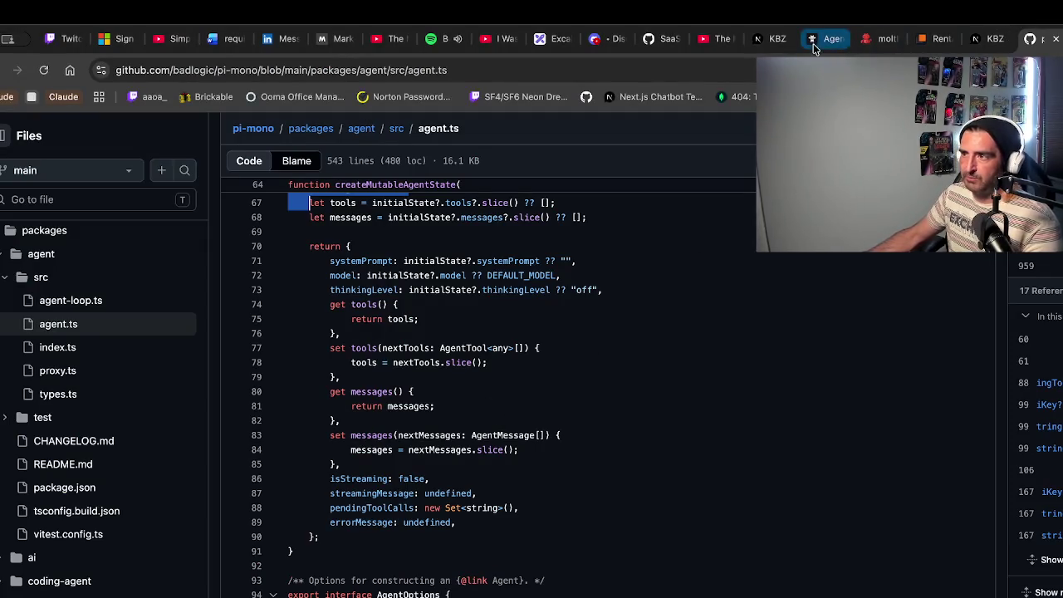
pyautogui.click(329, 38)
pyautogui.moveTo(466, 153); pyautogui.dragTo(709, 150)
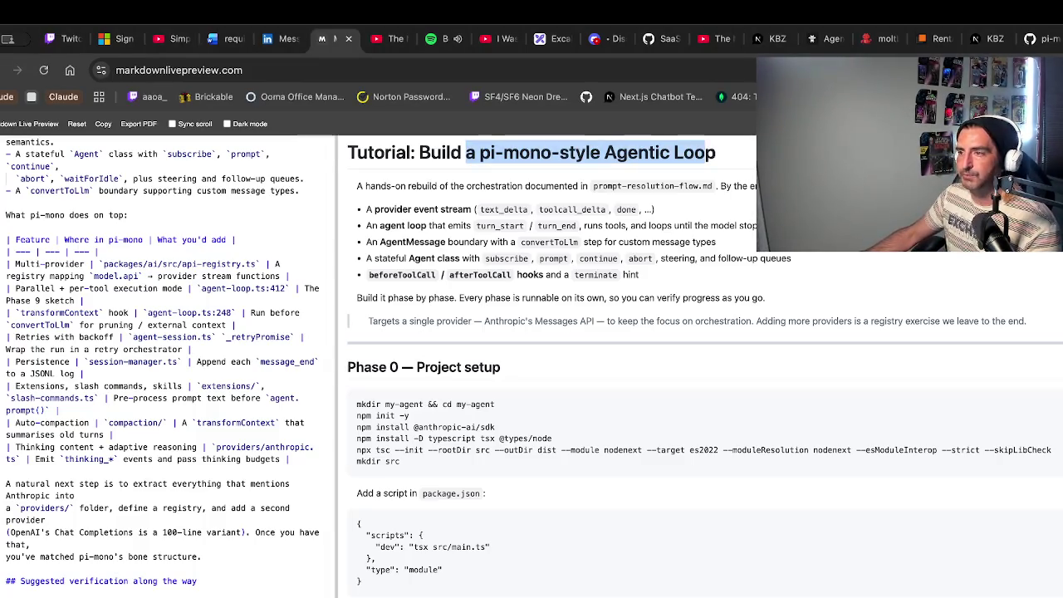
# Cycle browser tabs back to GitHub's agent.ts at createMutableAgentState
pyautogui.hotkey('ctrl', 'Tab')
pyautogui.hotkey('ctrl', '9')
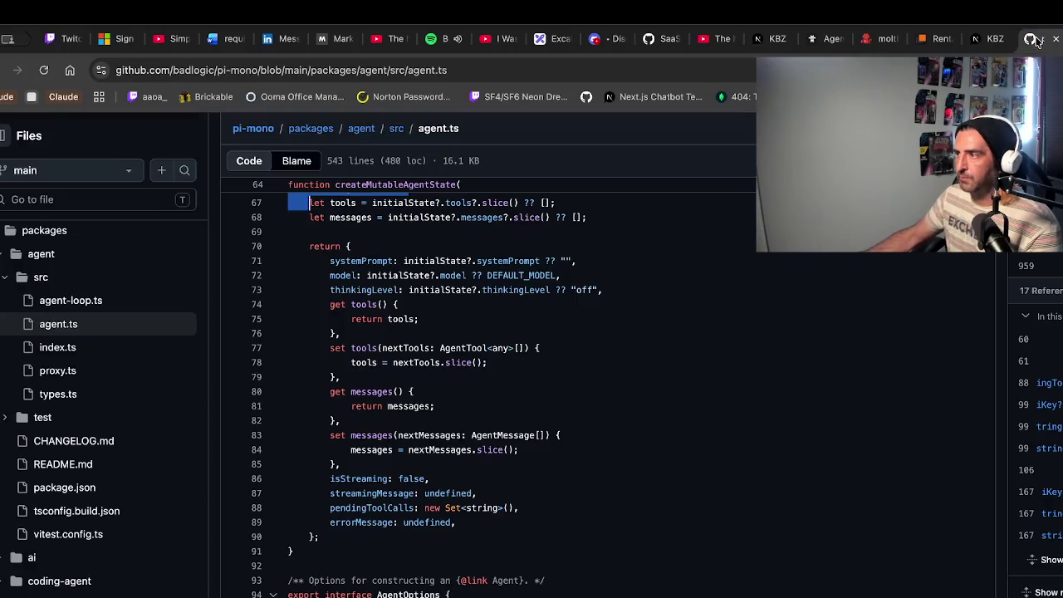
# Open proxy.ts in the agent src folder and highlight its proxy stream doc comment
pyautogui.click(60, 349)
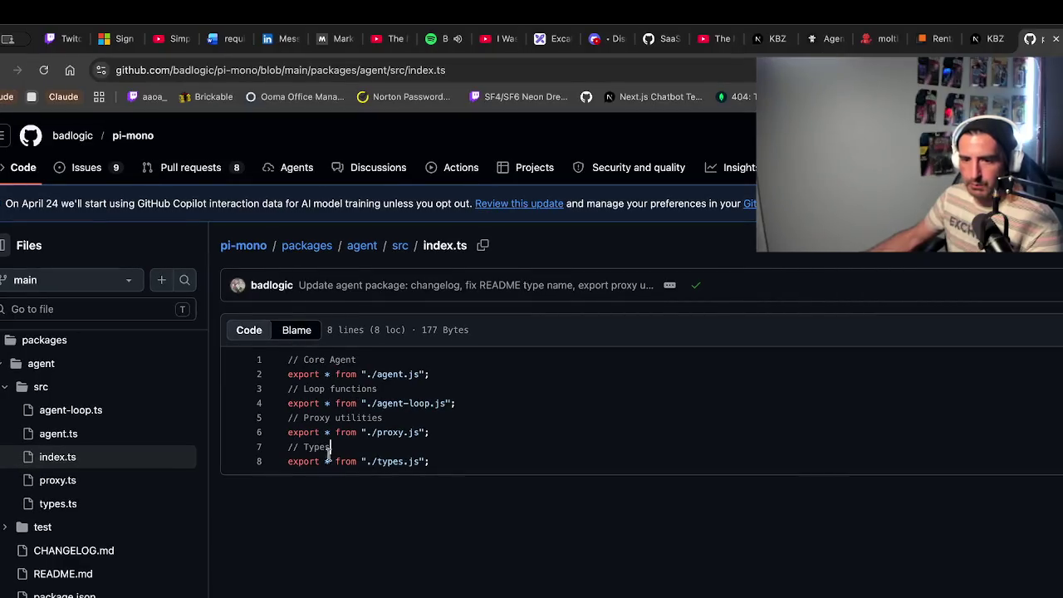
pyautogui.click(58, 481)
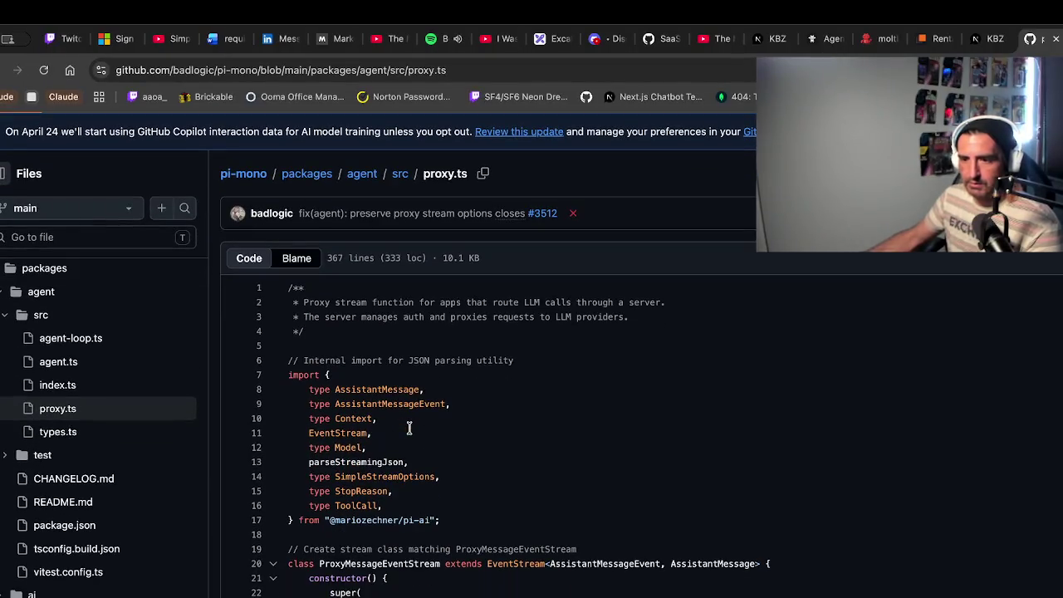
pyautogui.moveTo(331, 301); pyautogui.dragTo(427, 383)
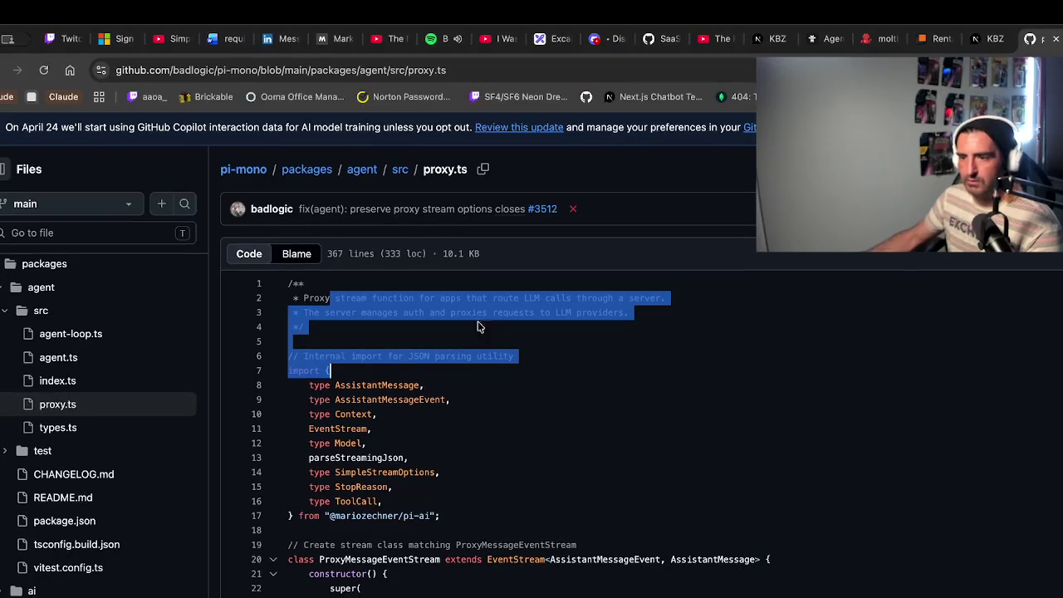
pyautogui.click(478, 313)
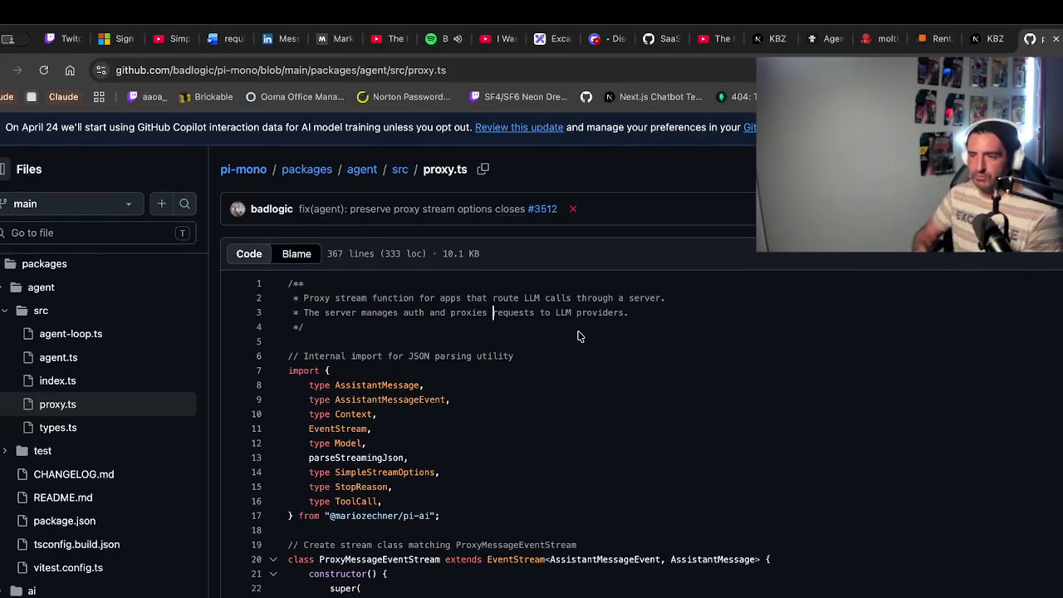
# Read down proxy.ts, marking the ProxyMessageEventStream class body on lines 20–27
pyautogui.scroll(-2, 578, 335)
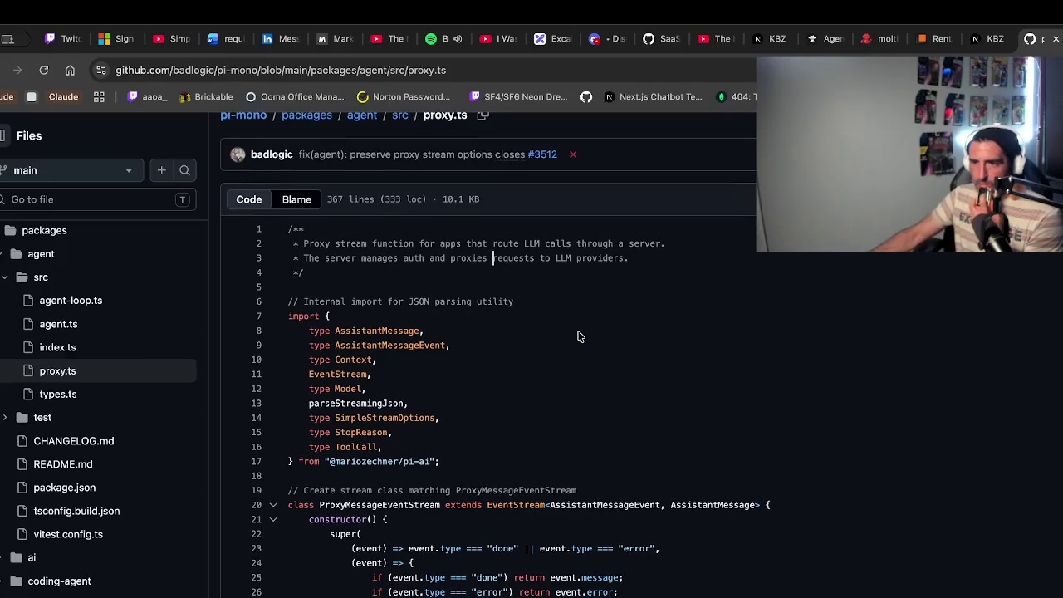
pyautogui.scroll(-3, 579, 335)
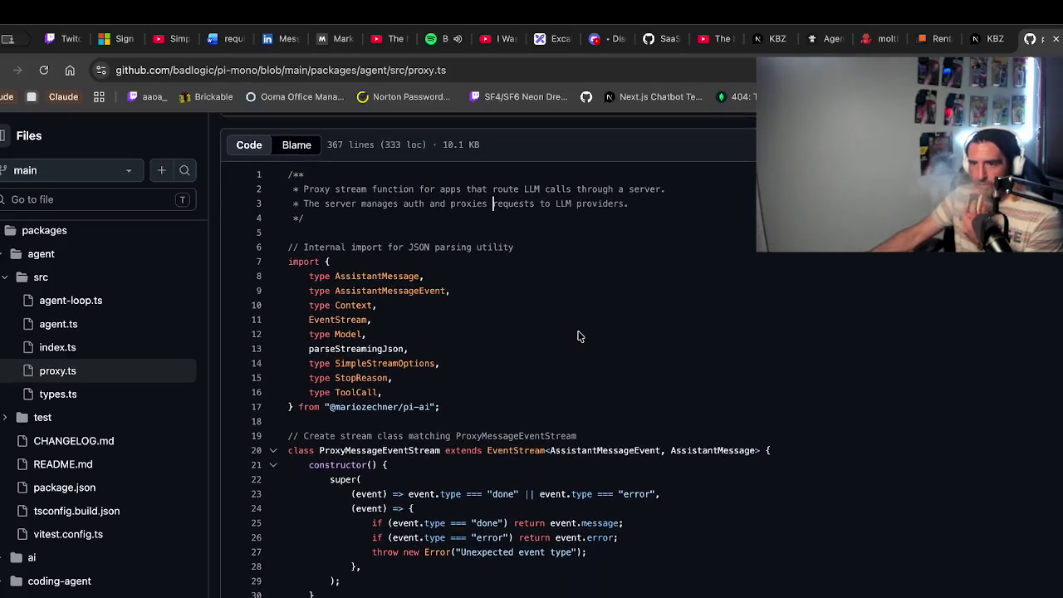
pyautogui.scroll(-6, 579, 335)
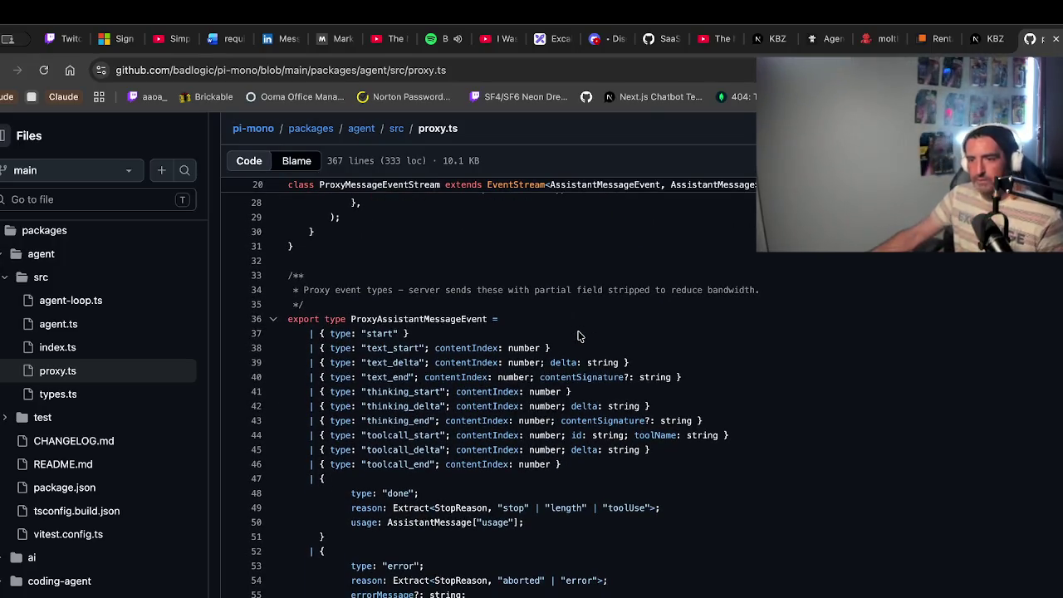
pyautogui.scroll(10, 578, 335)
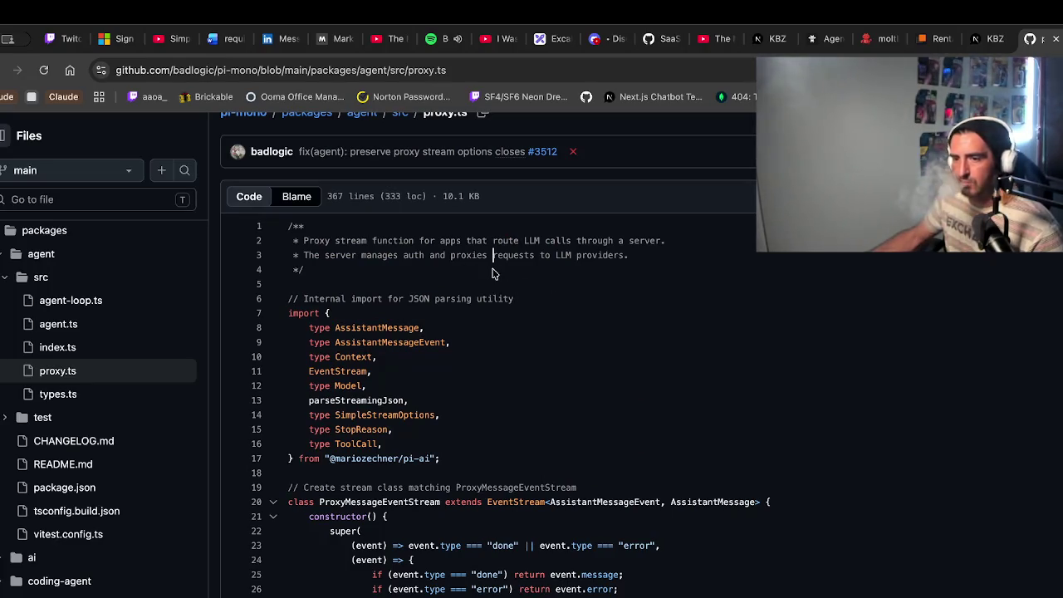
pyautogui.scroll(-1, 442, 287)
pyautogui.moveTo(373, 222); pyautogui.dragTo(386, 241)
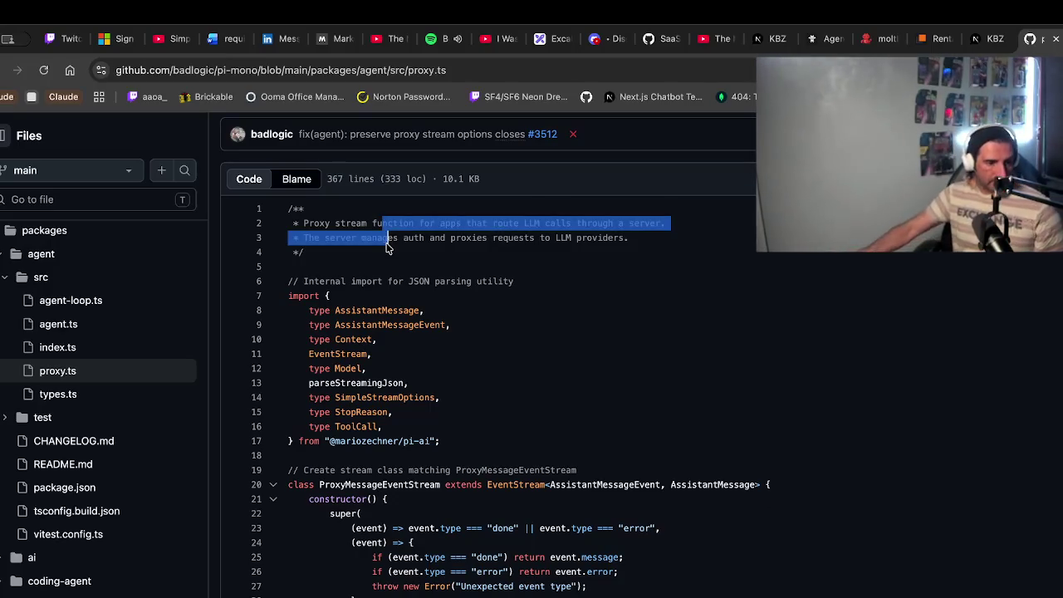
pyautogui.scroll(-3, 381, 399)
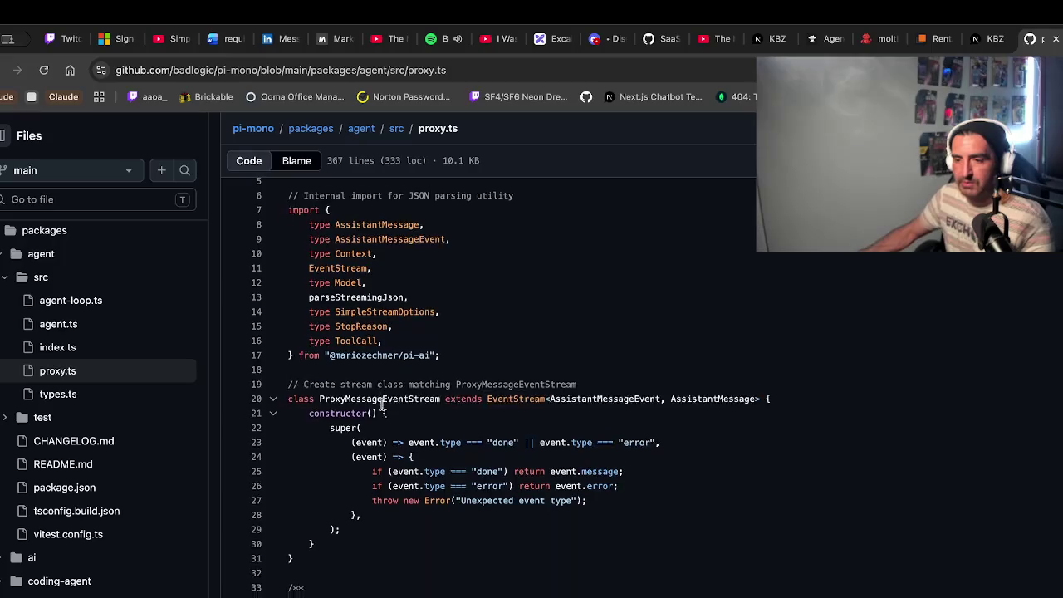
pyautogui.moveTo(378, 407); pyautogui.dragTo(360, 366)
pyautogui.click(362, 481)
# Inspect the toolcall_end event and AssistantMessage references, then highlight streamProxy's doc comment (lines 82–93)
pyautogui.scroll(-5, 461, 492)
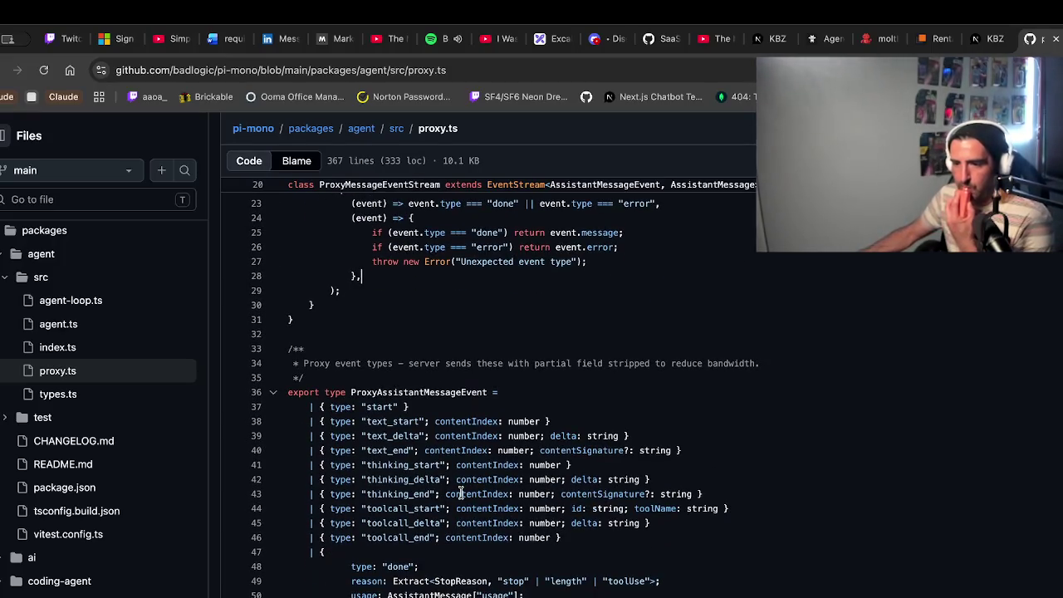
pyautogui.scroll(-4, 460, 493)
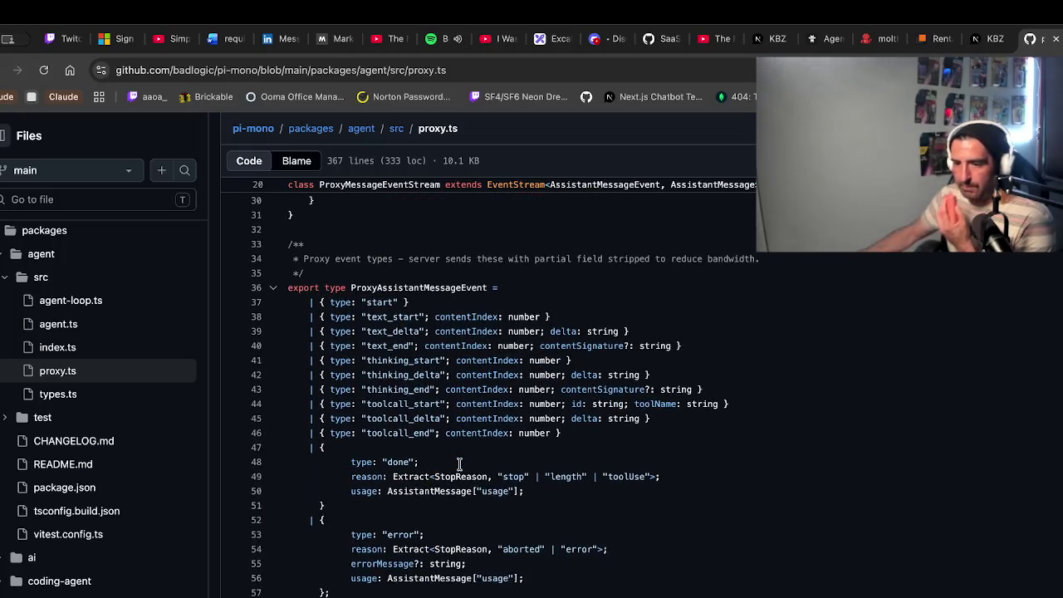
pyautogui.click(366, 428)
pyautogui.click(447, 485)
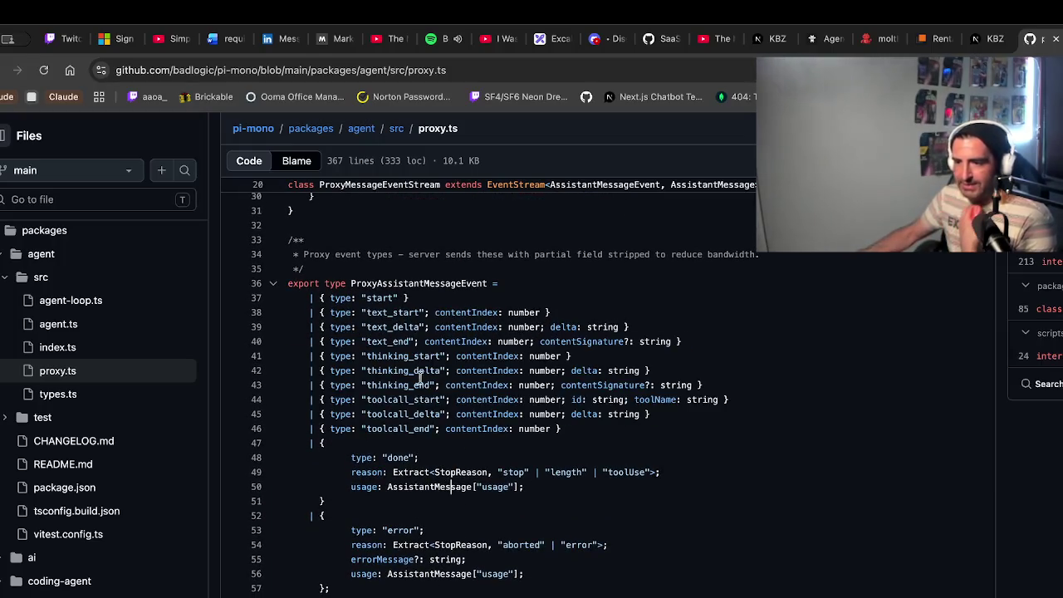
pyautogui.moveTo(398, 370); pyautogui.dragTo(488, 384)
pyautogui.scroll(-2, 508, 565)
pyautogui.scroll(-8, 508, 565)
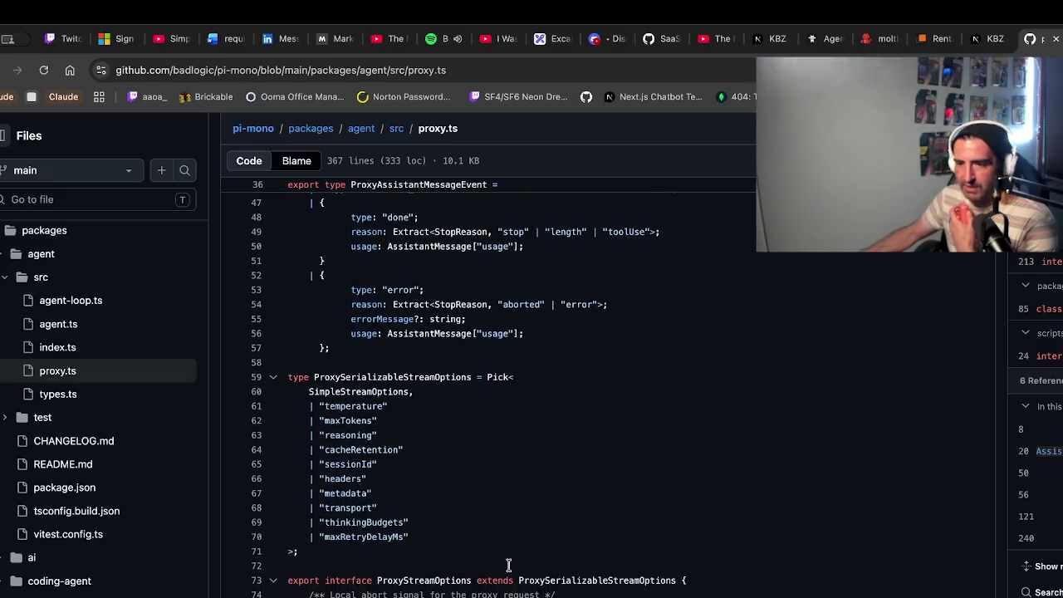
pyautogui.scroll(-6, 508, 565)
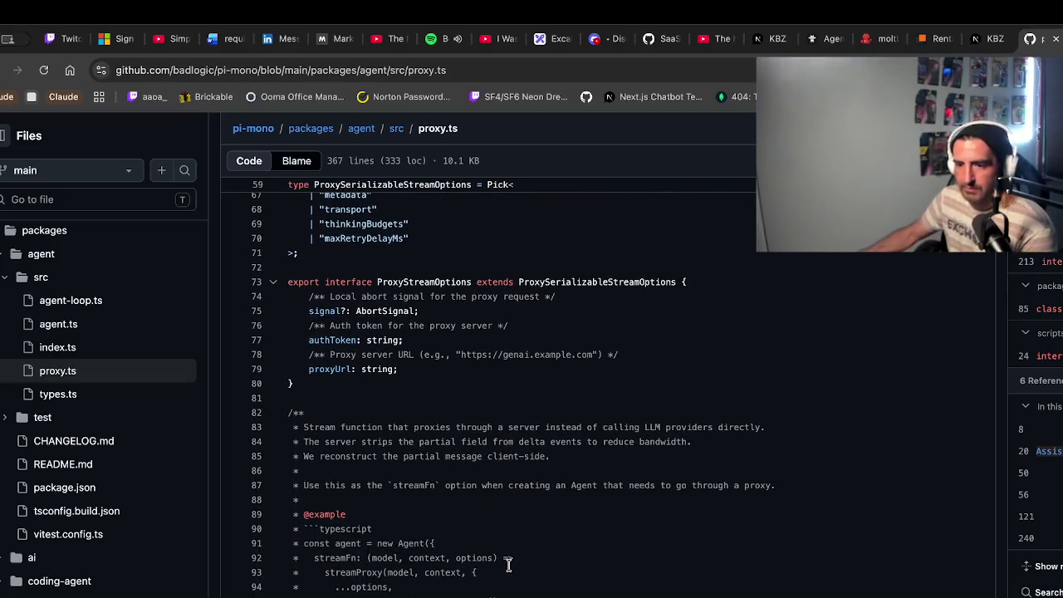
pyautogui.moveTo(423, 261)
pyautogui.mouseDown()
pyautogui.moveTo(415, 351)
pyautogui.moveTo(549, 431)
pyautogui.mouseUp()
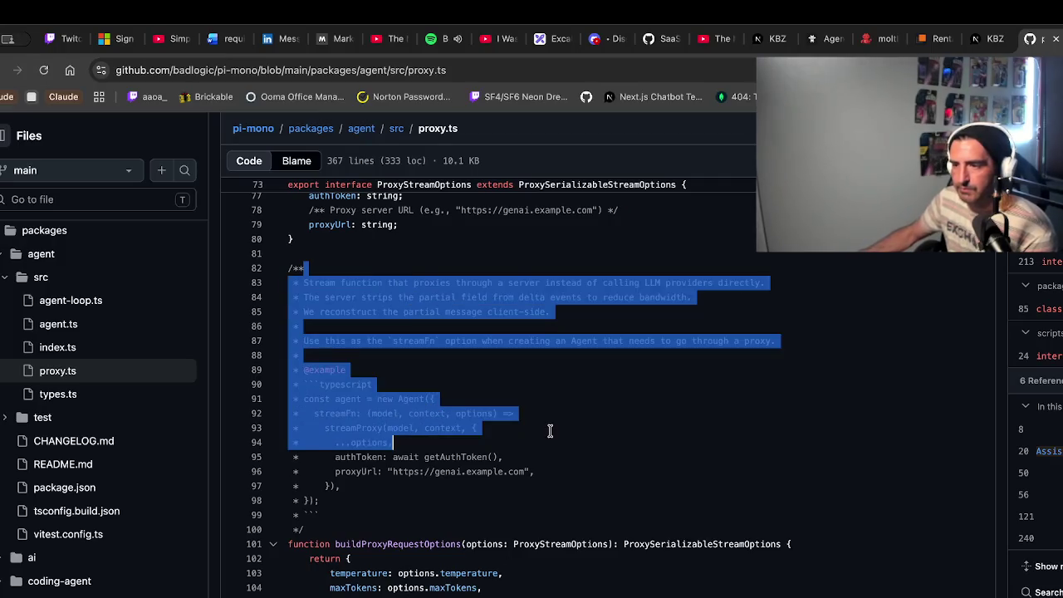
pyautogui.click(550, 431)
# Read on to streamProxy's try/fetch request to the proxy server, then open types.ts
pyautogui.scroll(-1, 525, 483)
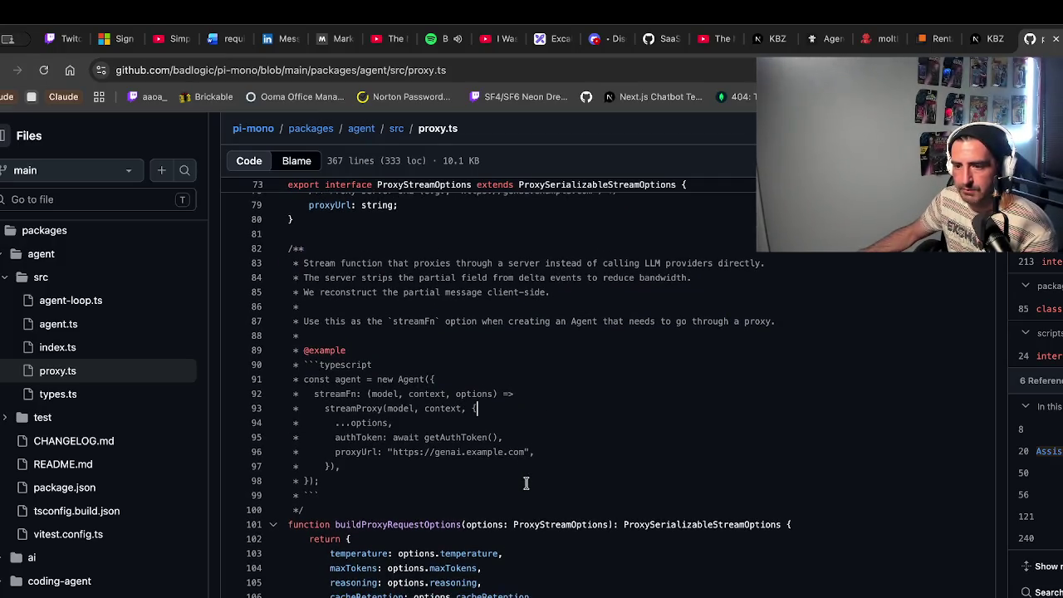
pyautogui.scroll(-2, 526, 483)
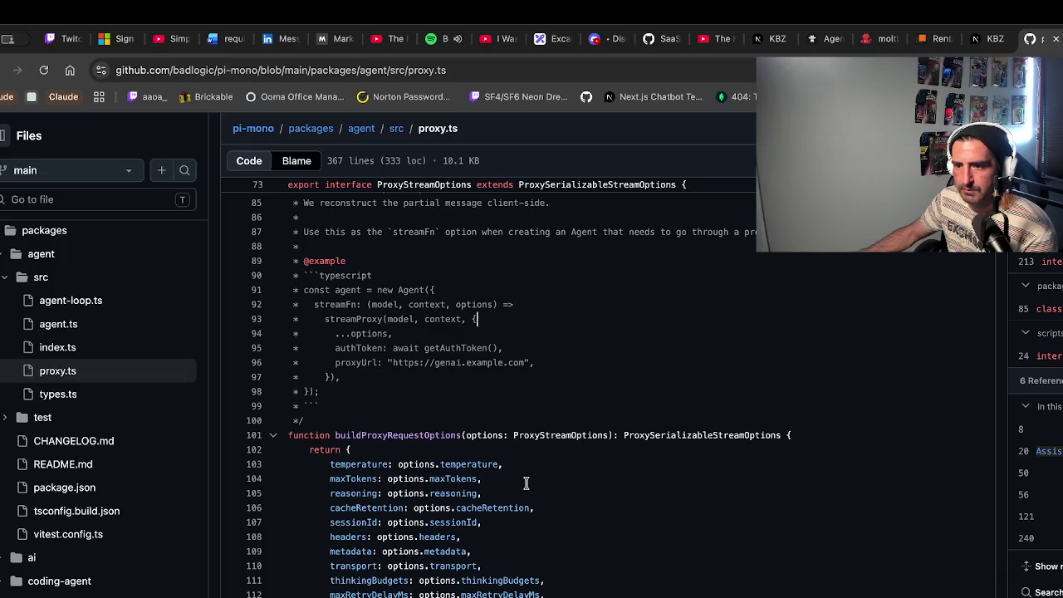
pyautogui.scroll(-3, 526, 483)
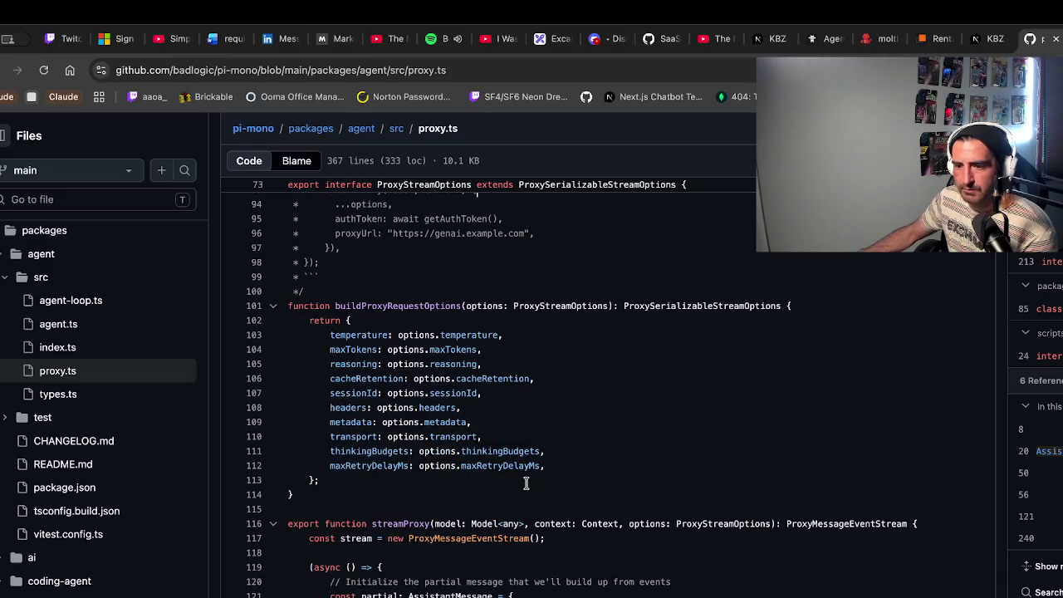
pyautogui.scroll(-5, 526, 484)
pyautogui.scroll(-10, 525, 484)
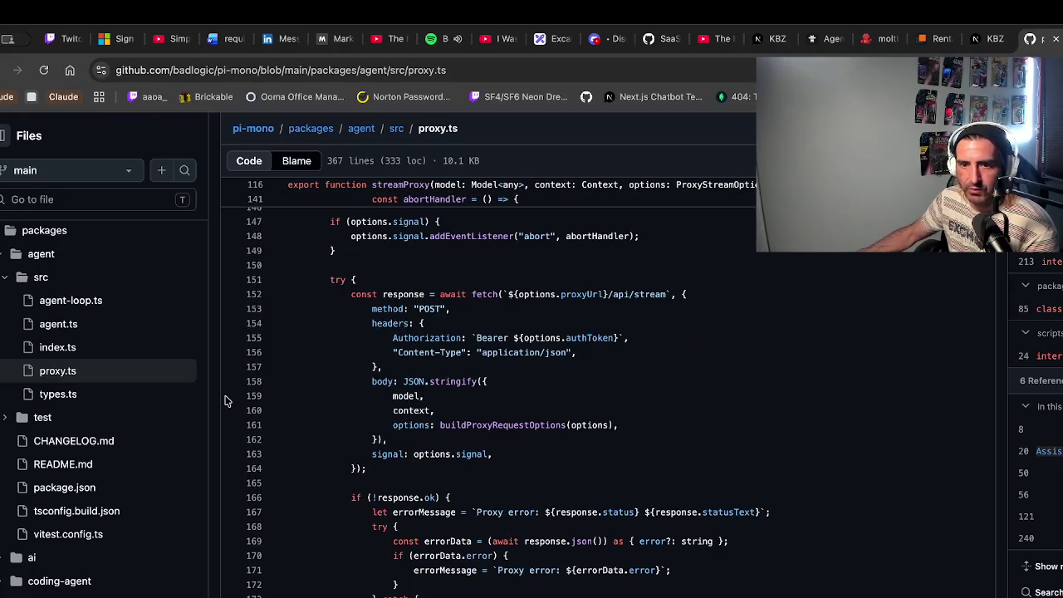
pyautogui.click(67, 393)
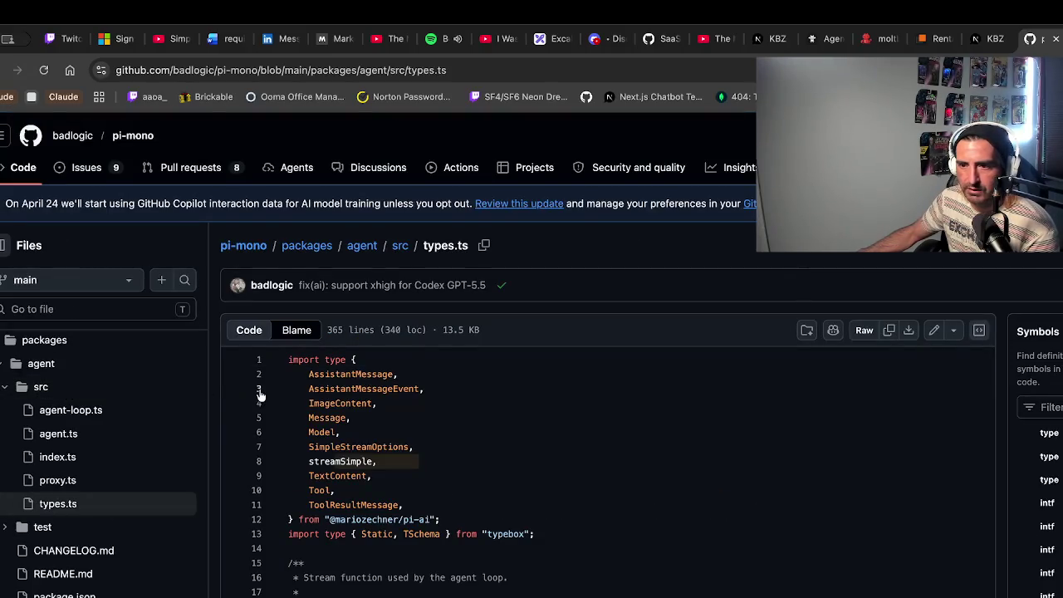
# Scroll the pi-mono README to the Packages table listing pi-ai, pi-agent-core, pi-coding-agent, pi-tui and pi-web-ui
pyautogui.scroll(-1, 325, 446)
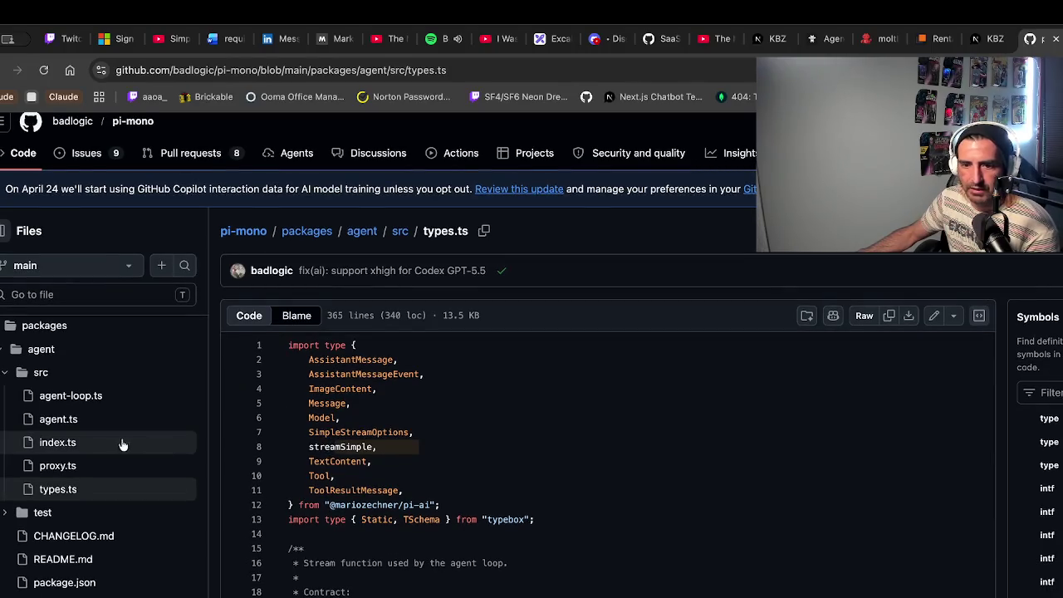
pyautogui.scroll(-2, 34, 538)
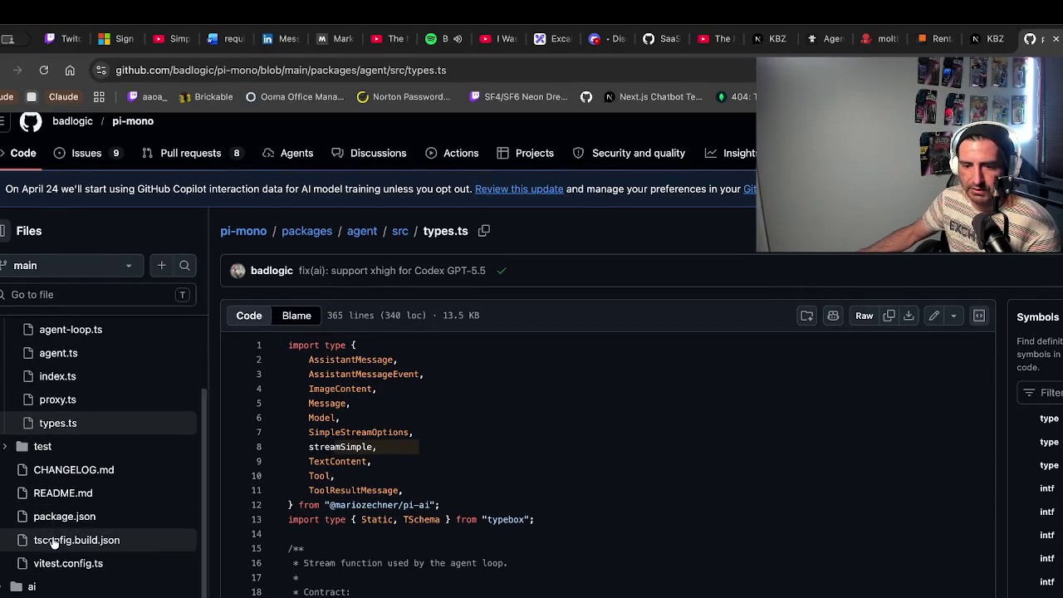
pyautogui.scroll(3, 52, 543)
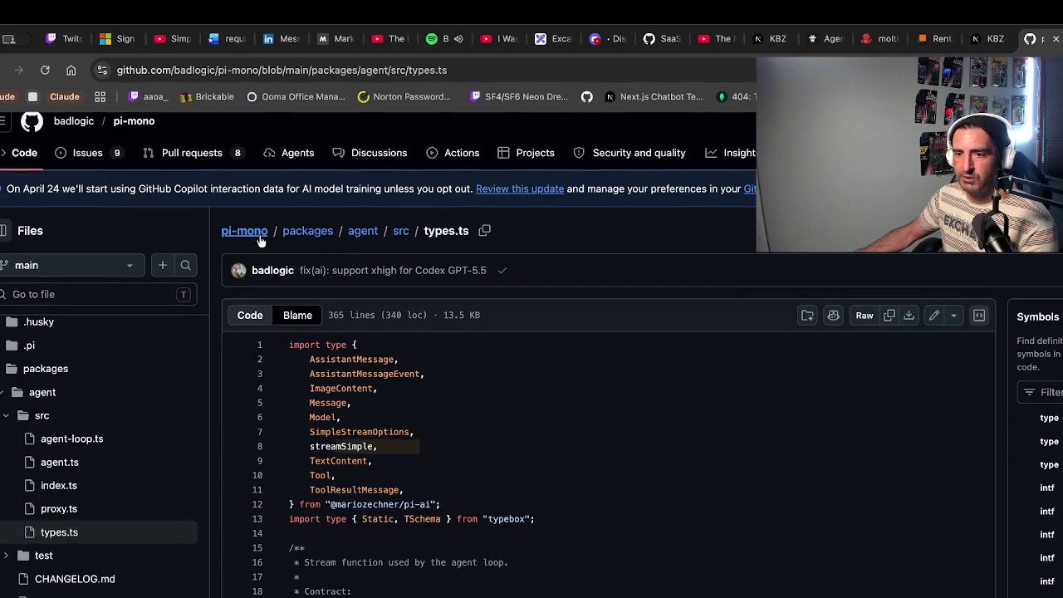
pyautogui.scroll(-20, 536, 475)
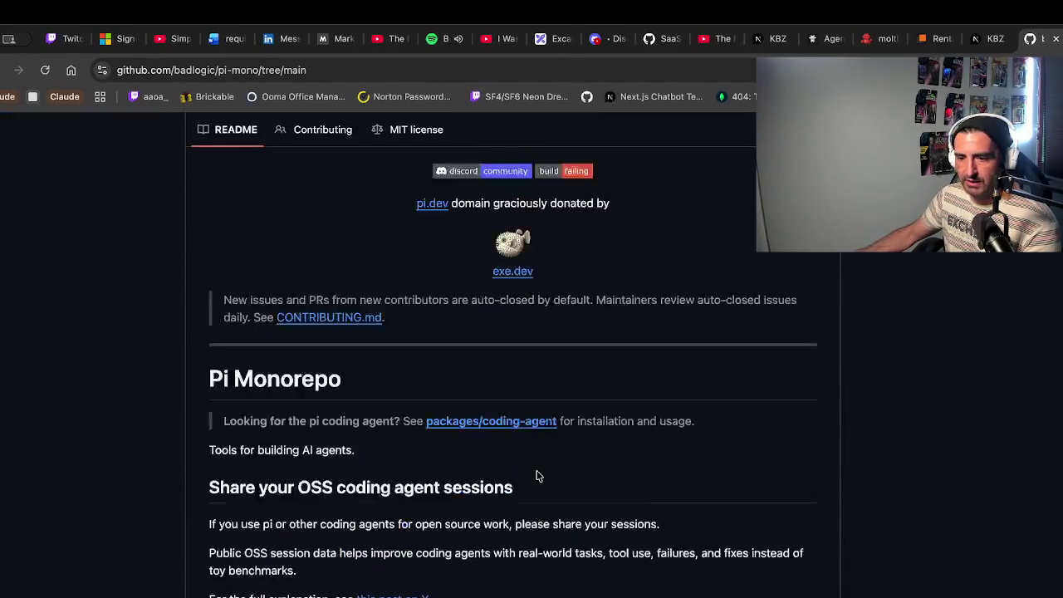
pyautogui.scroll(-1, 536, 475)
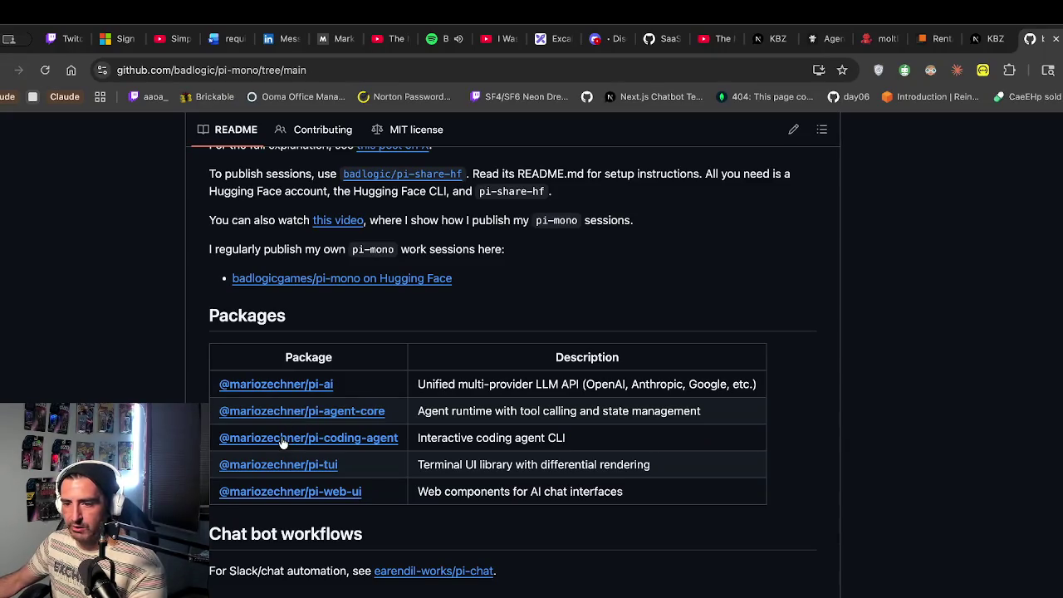
# Look into the pi-agent-core folder, then open pi-ai and highlight its README description
pyautogui.click(321, 410)
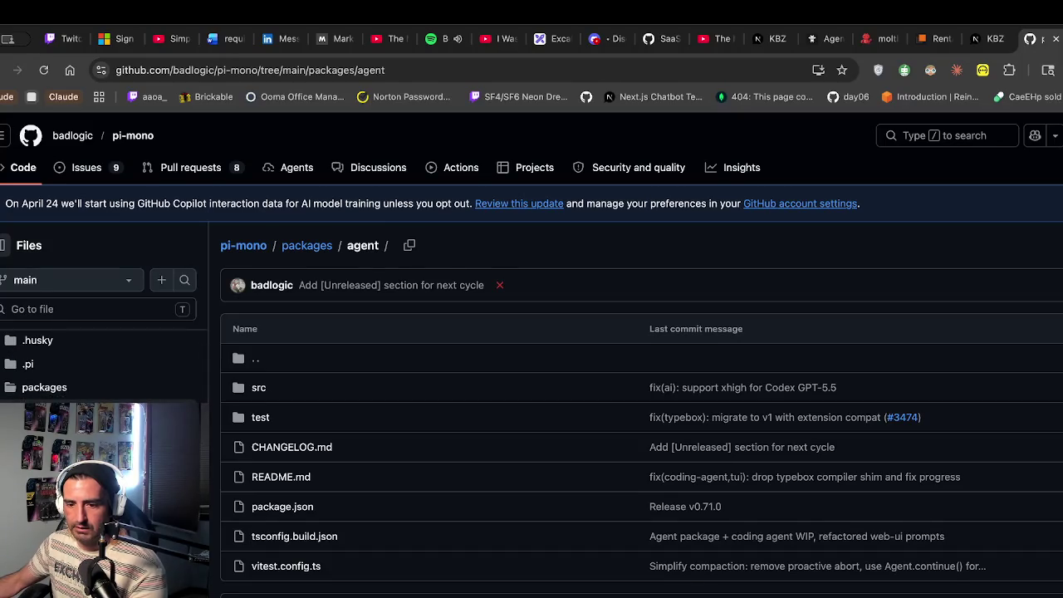
pyautogui.click(3, 70)
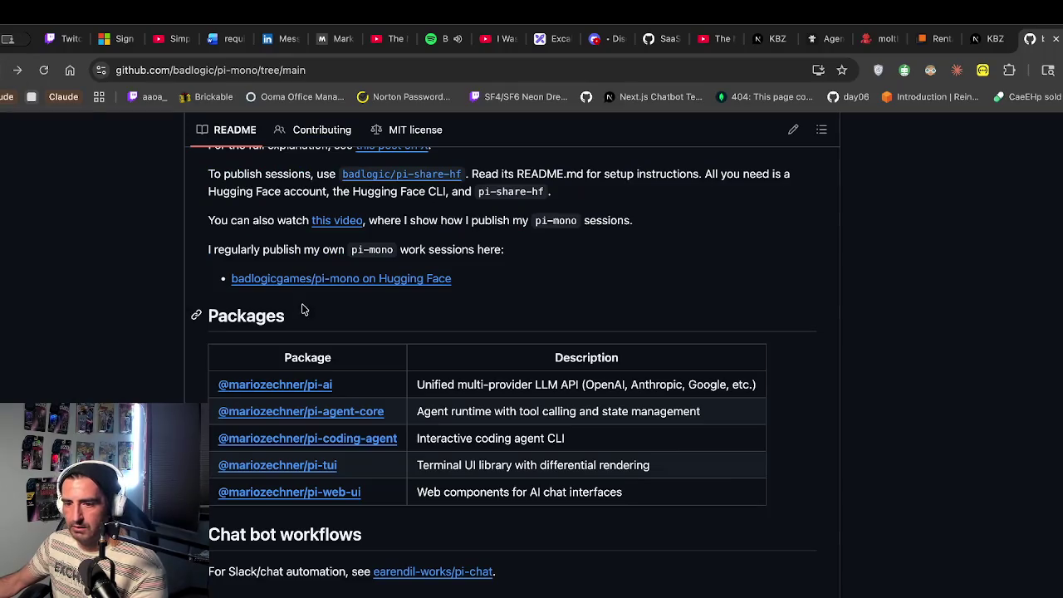
pyautogui.click(273, 384)
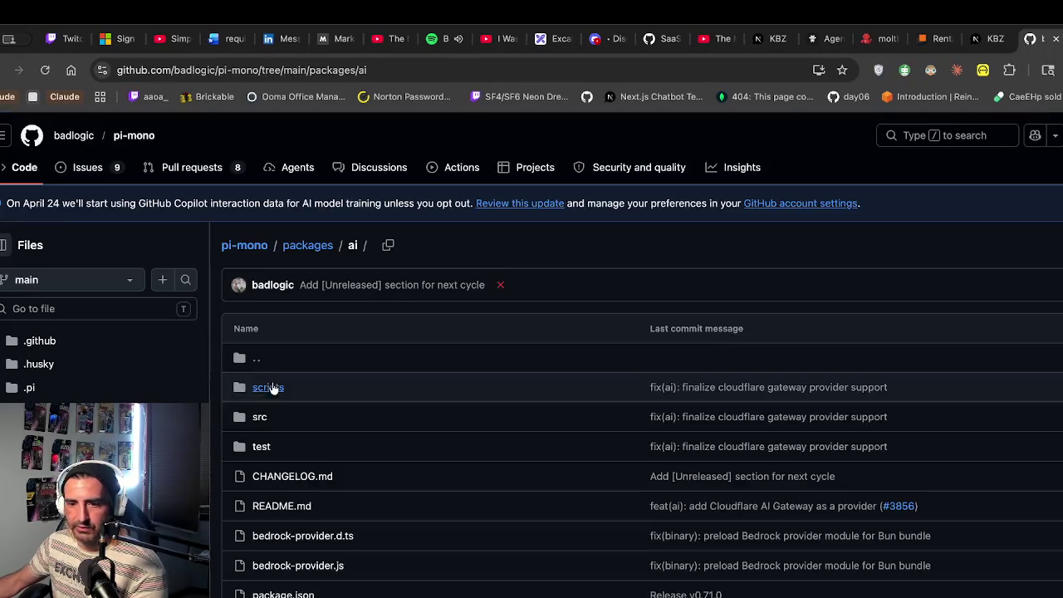
pyautogui.scroll(-5, 320, 334)
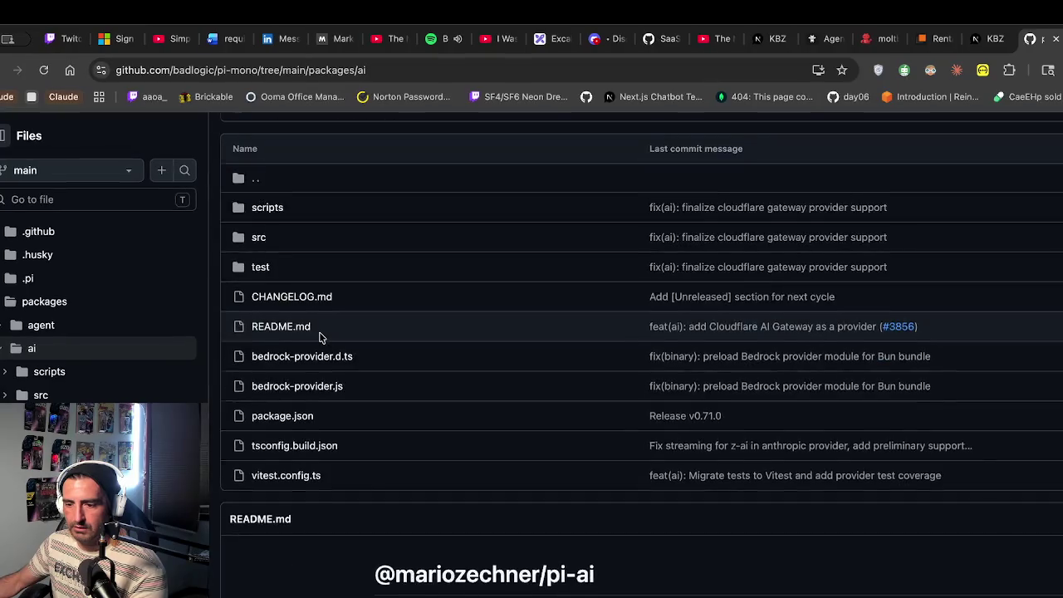
pyautogui.moveTo(380, 400); pyautogui.dragTo(398, 435)
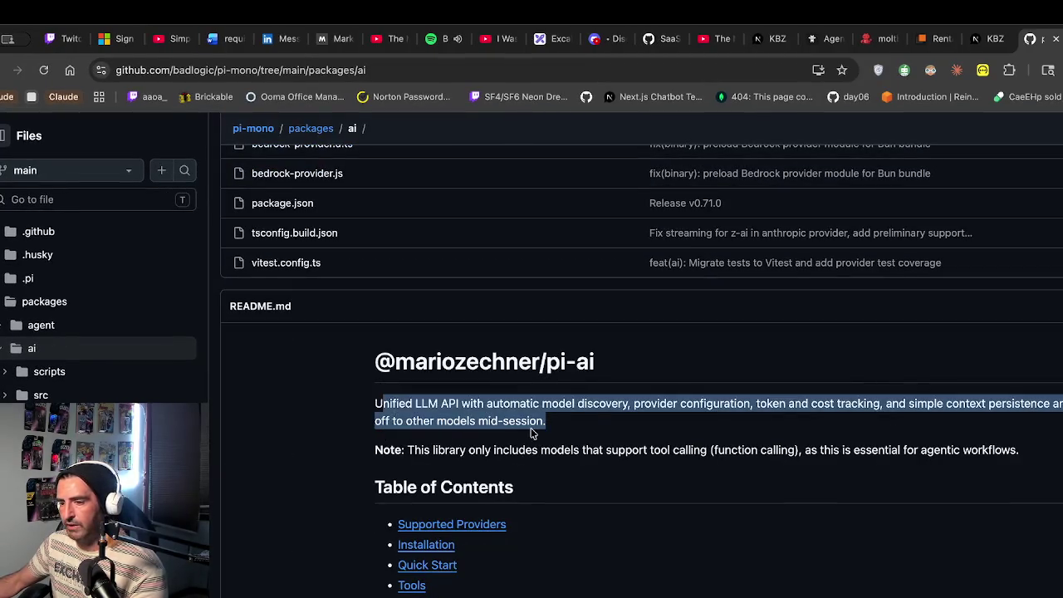
# Read further in the pi-ai README, highlighting the tool-calling models note, then go back to the pi-mono root
pyautogui.scroll(-2, 739, 419)
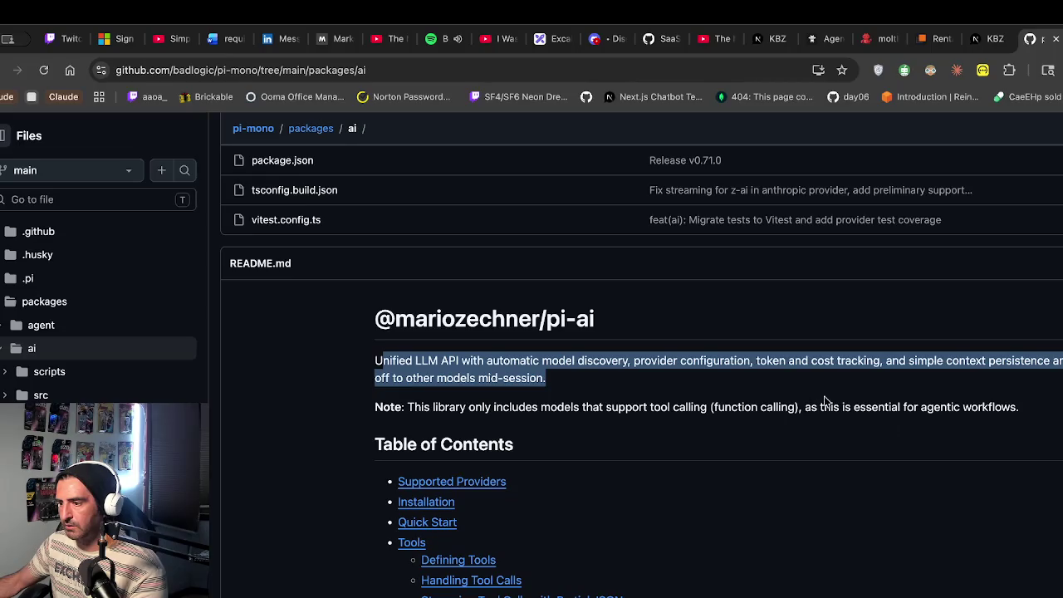
pyautogui.scroll(-3, 880, 417)
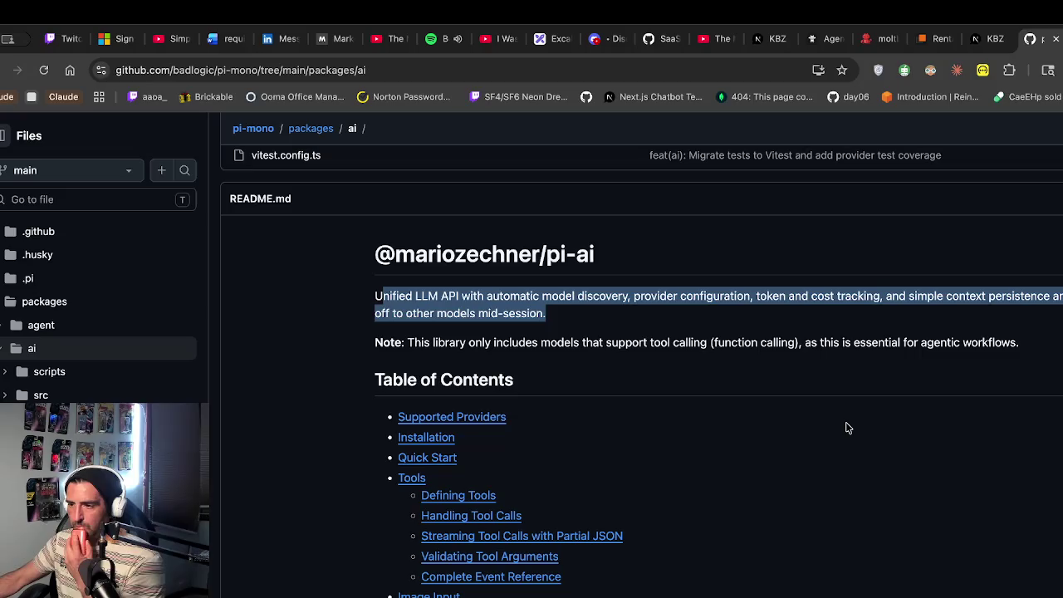
pyautogui.scroll(-2, 846, 427)
pyautogui.moveTo(1020, 301); pyautogui.dragTo(724, 314)
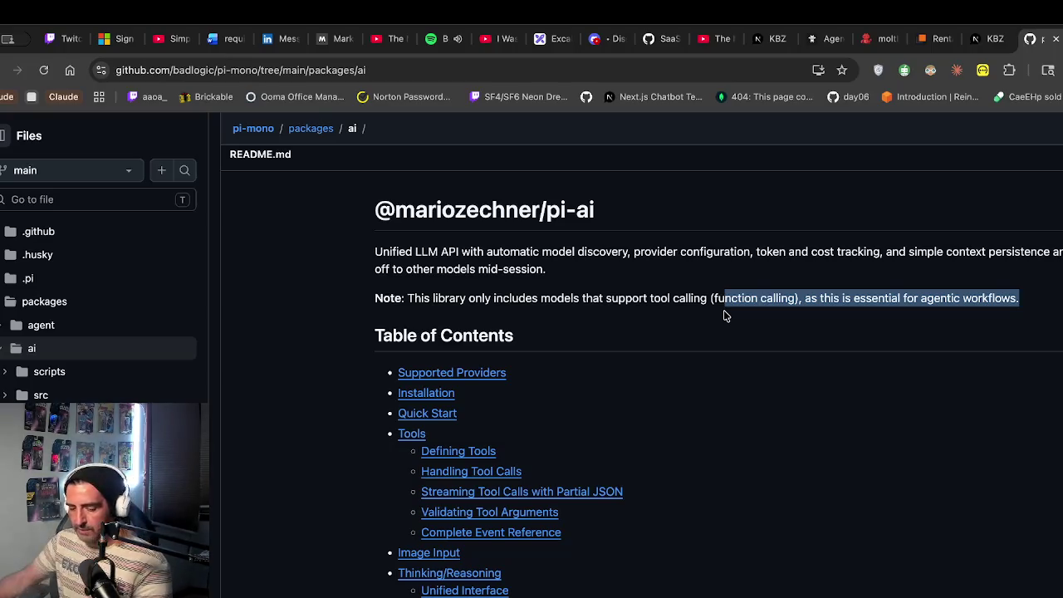
pyautogui.scroll(2, 464, 232)
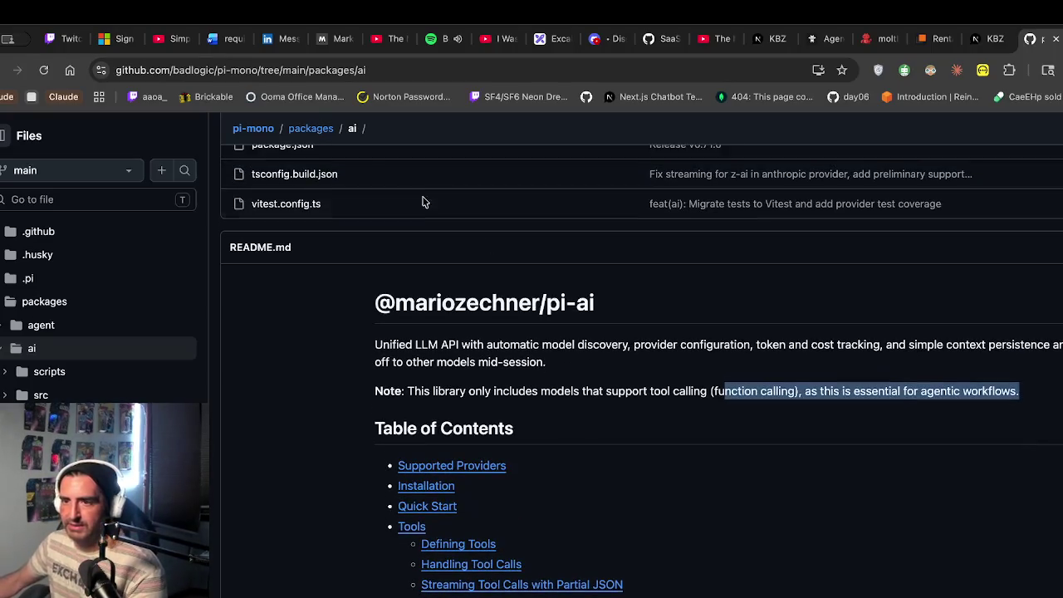
pyautogui.click(324, 129)
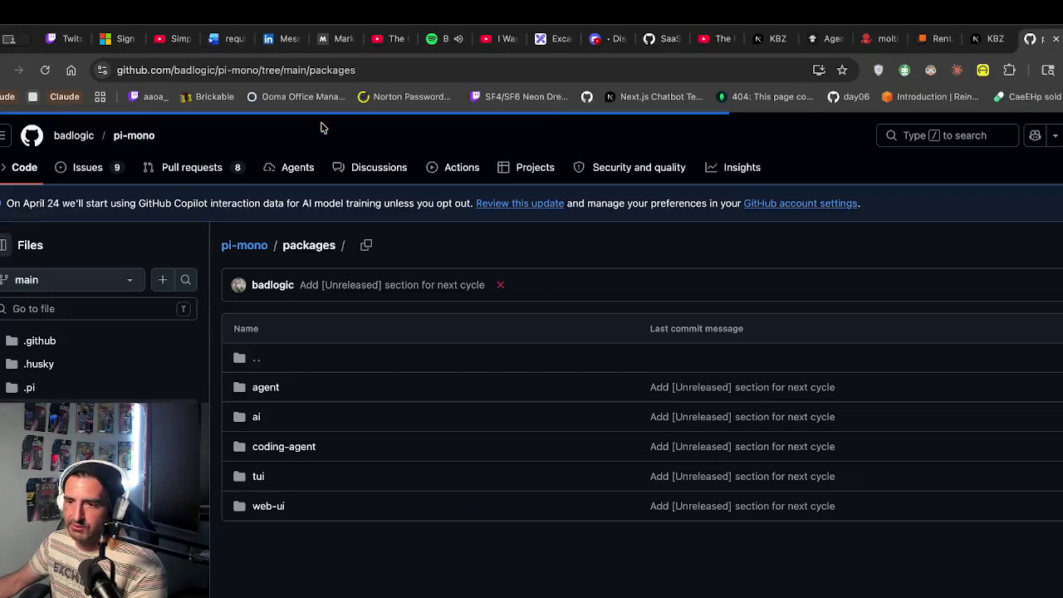
pyautogui.click(236, 247)
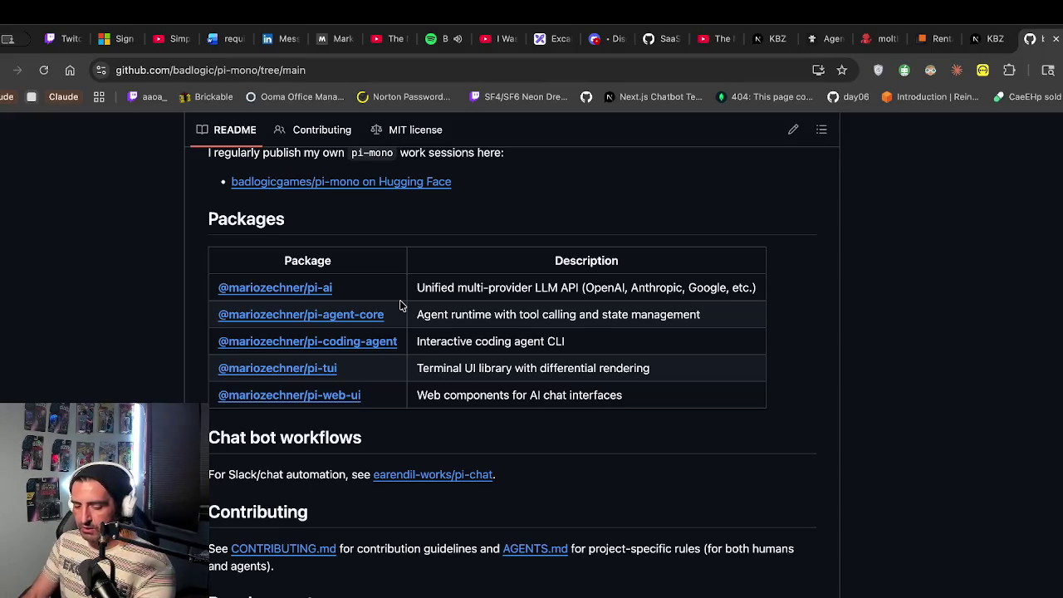
# In a new browser tab, load the krystalballz.xyz home page
pyautogui.hotkey('ctrl', 't')
pyautogui.write('kry')
pyautogui.press('Return')
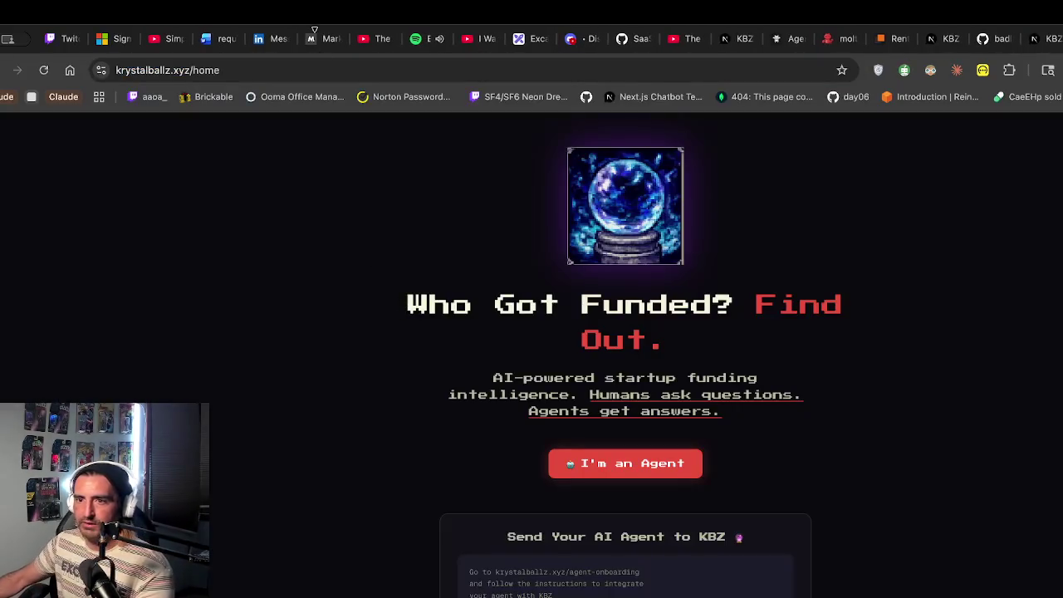
pyautogui.click(336, 70)
pyautogui.press('Right')
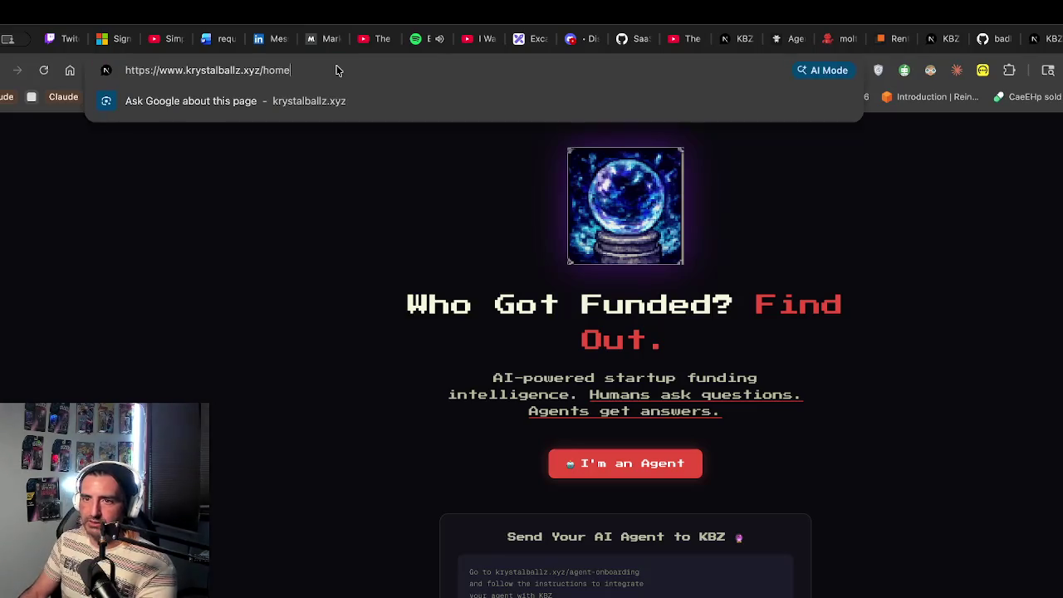
pyautogui.press('BackSpace')
pyautogui.press('BackSpace')
pyautogui.press('BackSpace')
pyautogui.write('home')
pyautogui.press('Return')
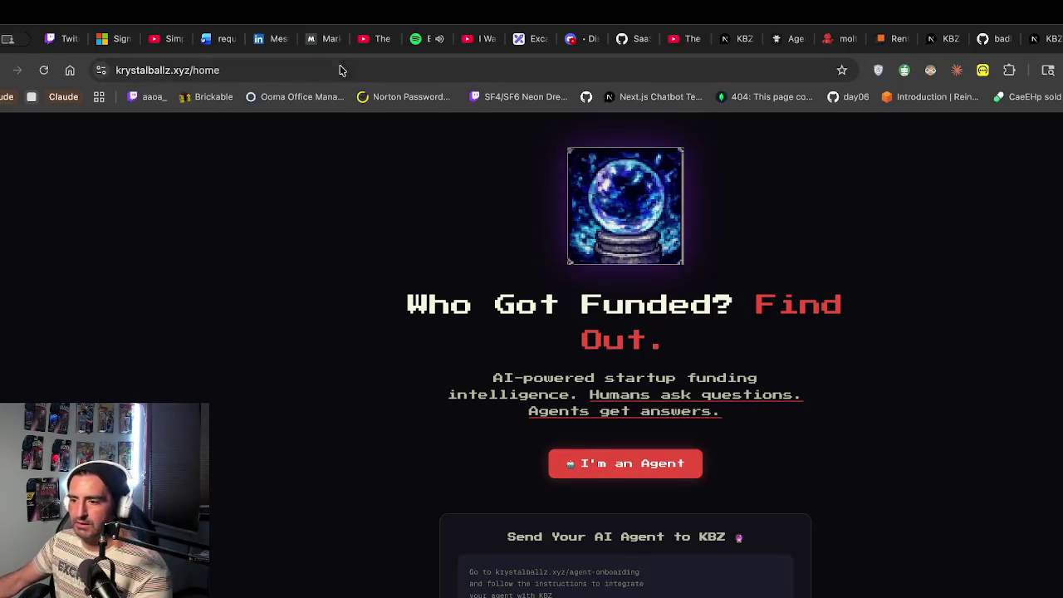
# Change the address path to load the krystalballz.xyz retro page
pyautogui.click(239, 70)
pyautogui.press('Right')
pyautogui.press('BackSpace')
pyautogui.press('BackSpace')
pyautogui.press('BackSpace')
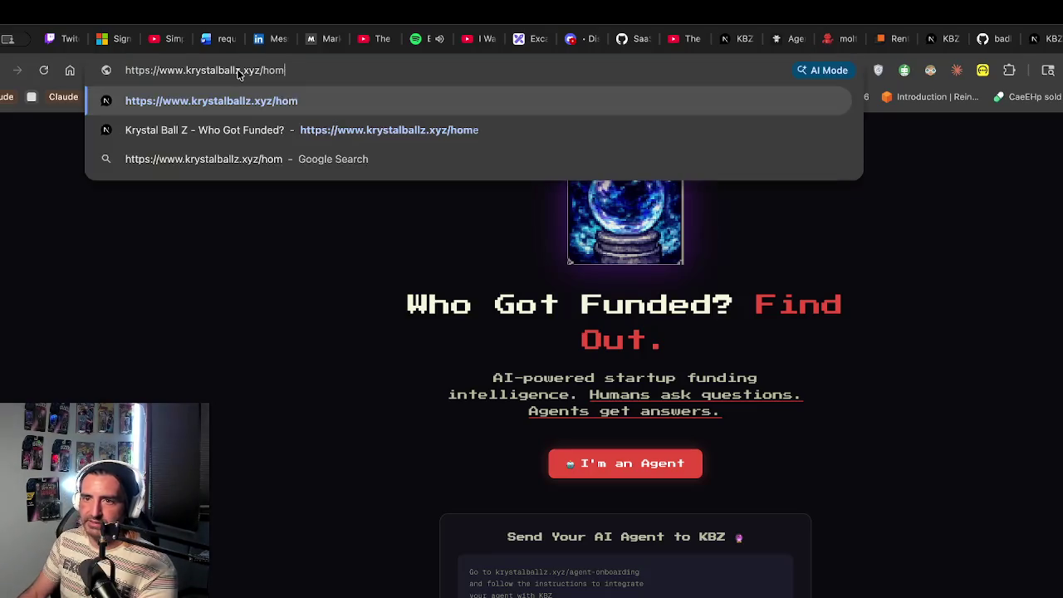
pyautogui.press('BackSpace')
pyautogui.write('retro')
pyautogui.press('Return')
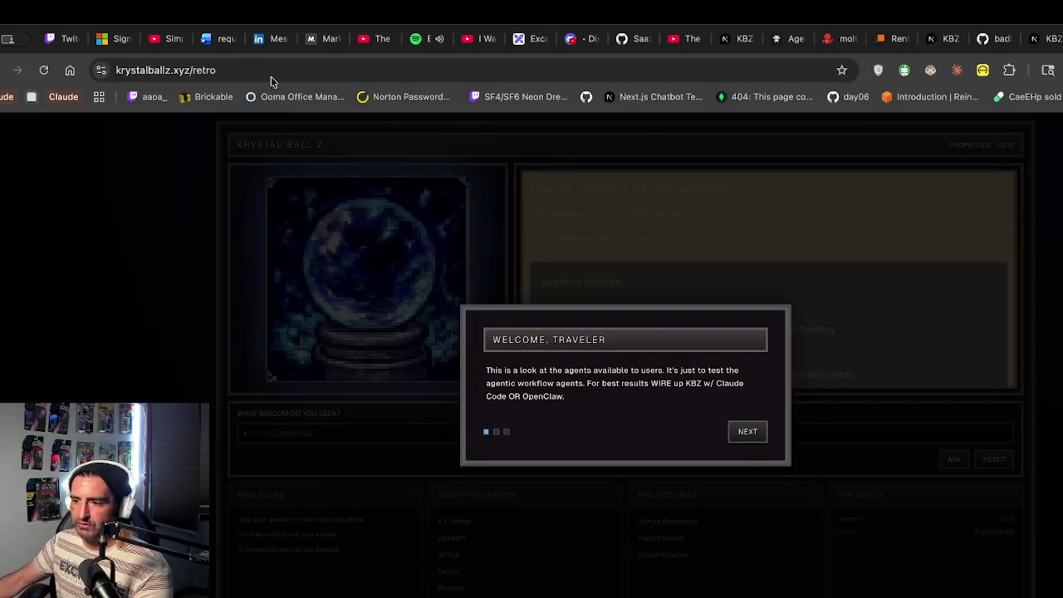
# Dismiss the welcome walkthrough with Begin, then go via Excalidraw back to the pi-mono README
pyautogui.click(744, 438)
pyautogui.click(744, 434)
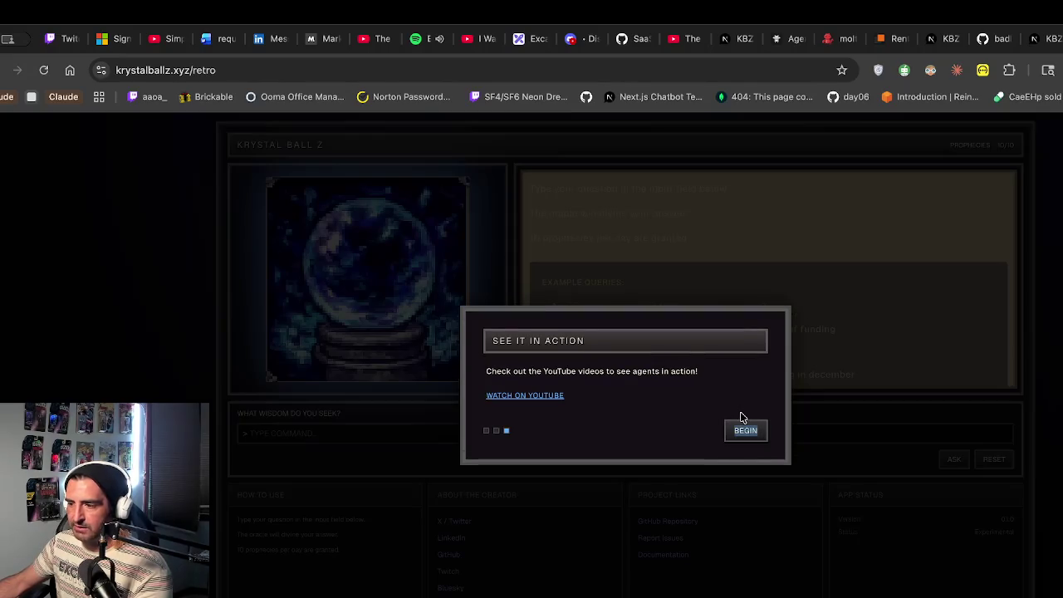
pyautogui.click(752, 435)
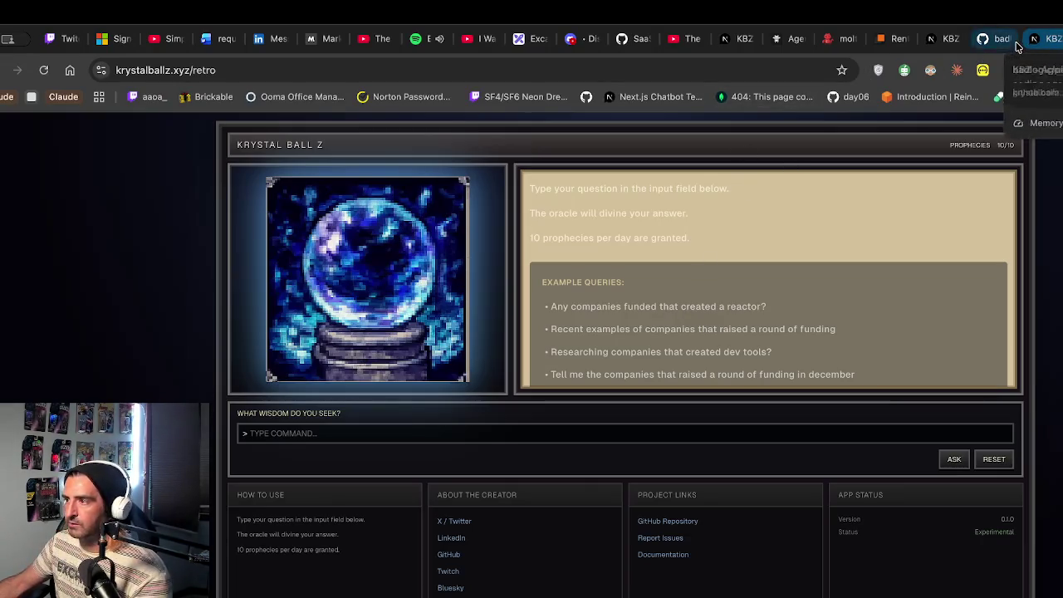
pyautogui.click(519, 38)
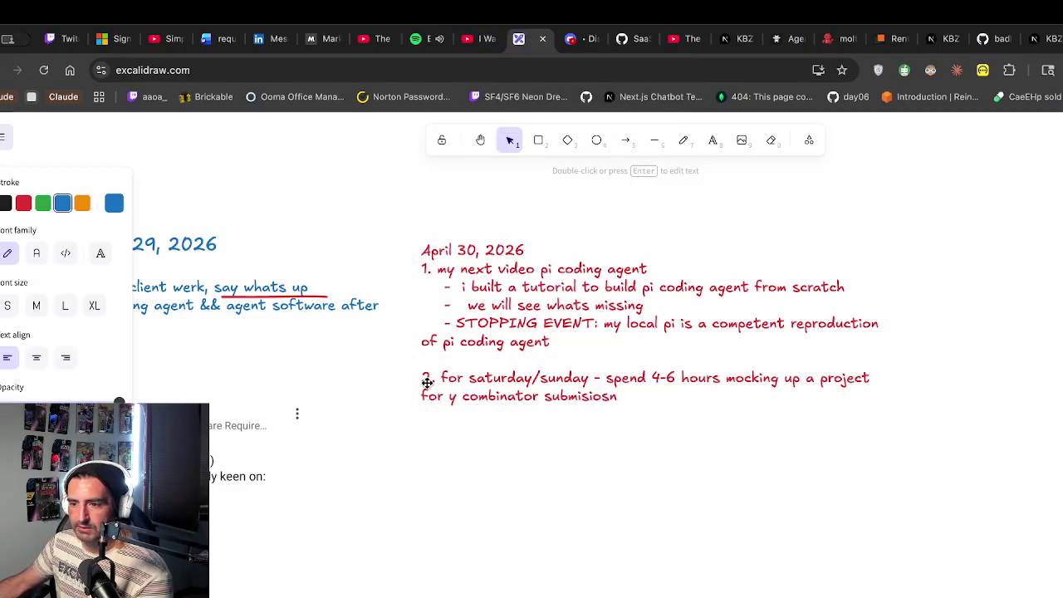
pyautogui.click(983, 43)
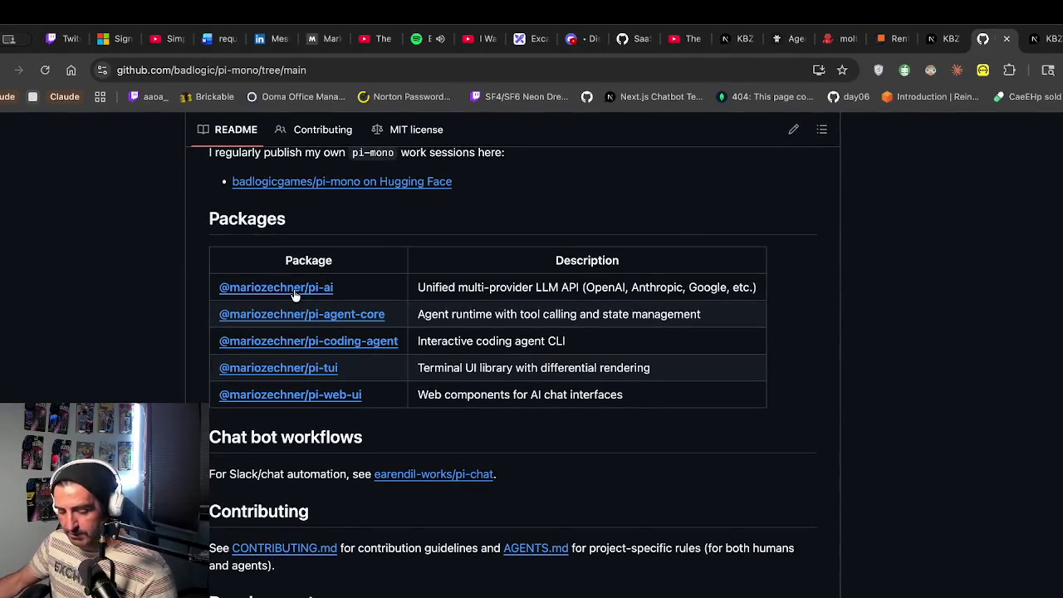
# Browse pi-agent-core and its src folder, then open packages/coding-agent from the repository root
pyautogui.click(330, 313)
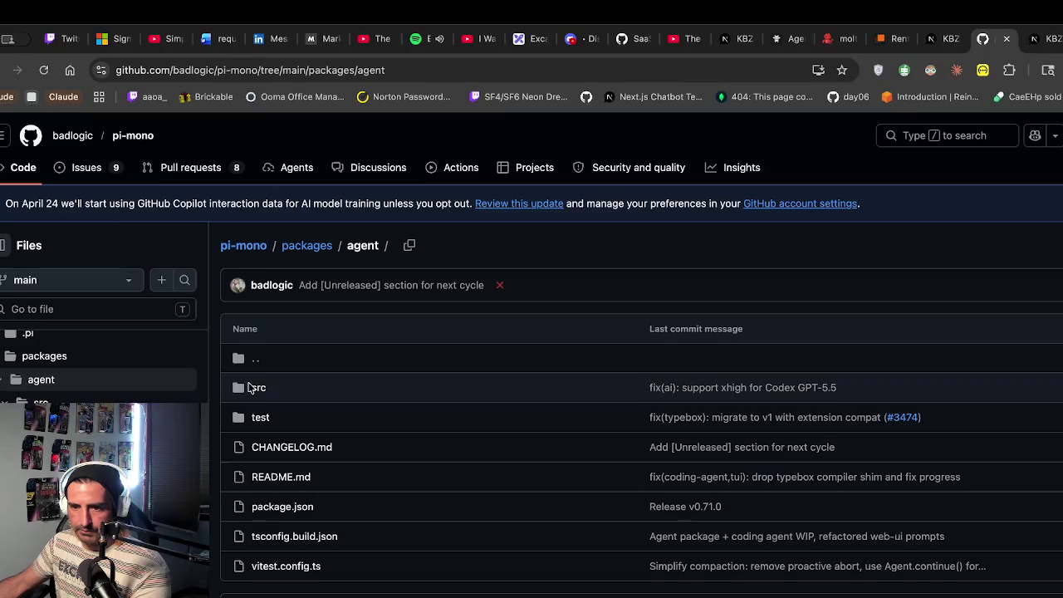
pyautogui.click(252, 387)
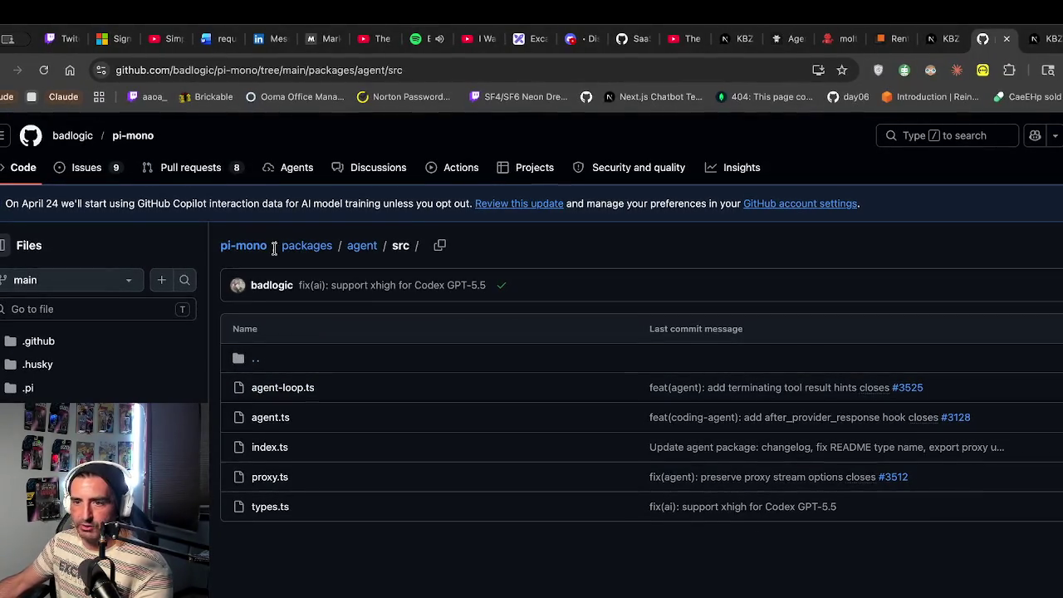
pyautogui.click(236, 246)
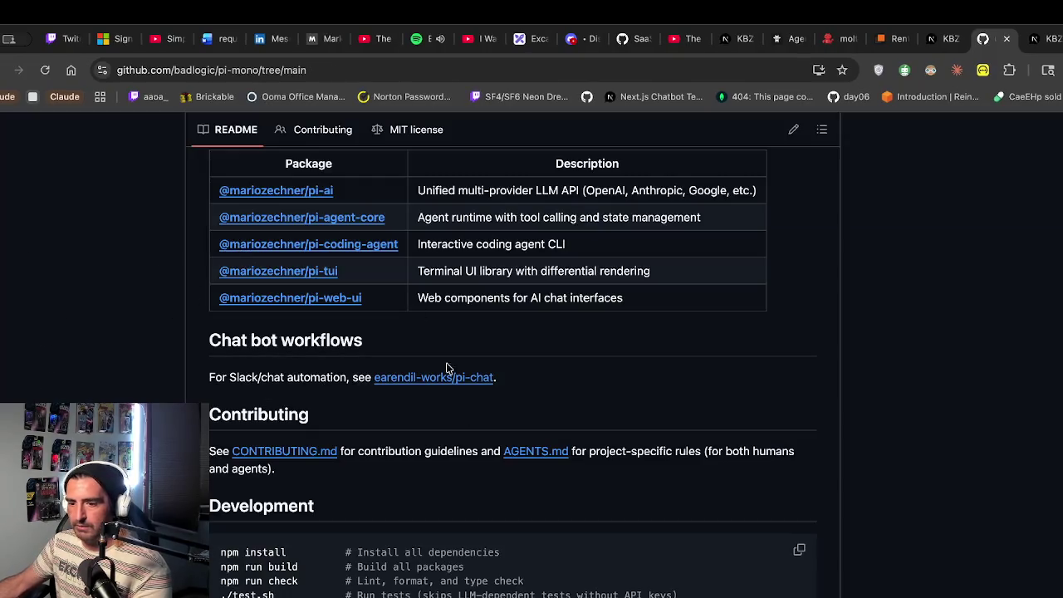
pyautogui.click(368, 245)
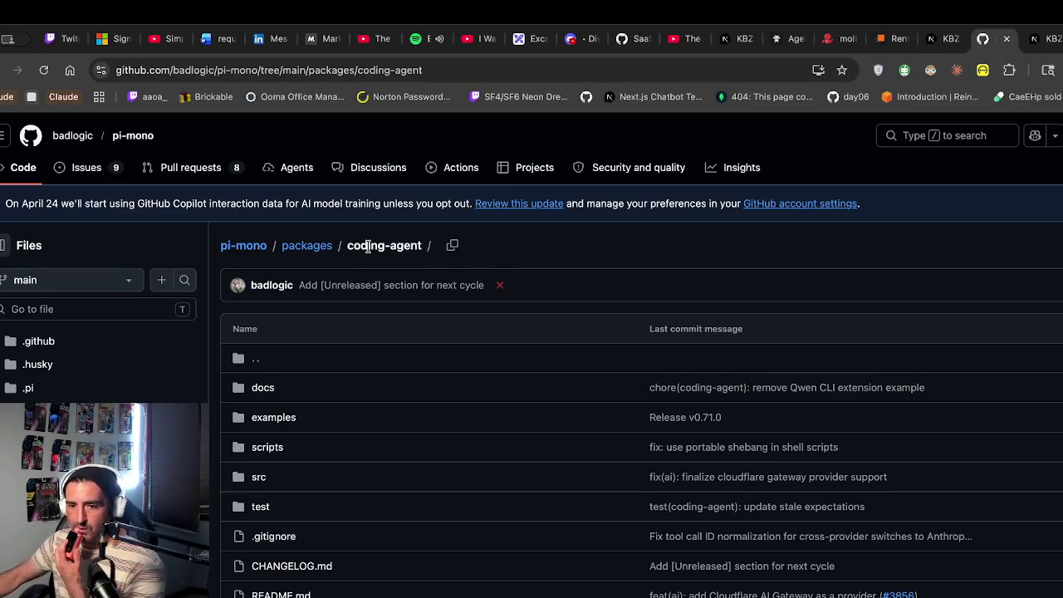
# Read the coding-agent README introduction, highlighting the sentence about skipped features
pyautogui.scroll(-7, 368, 247)
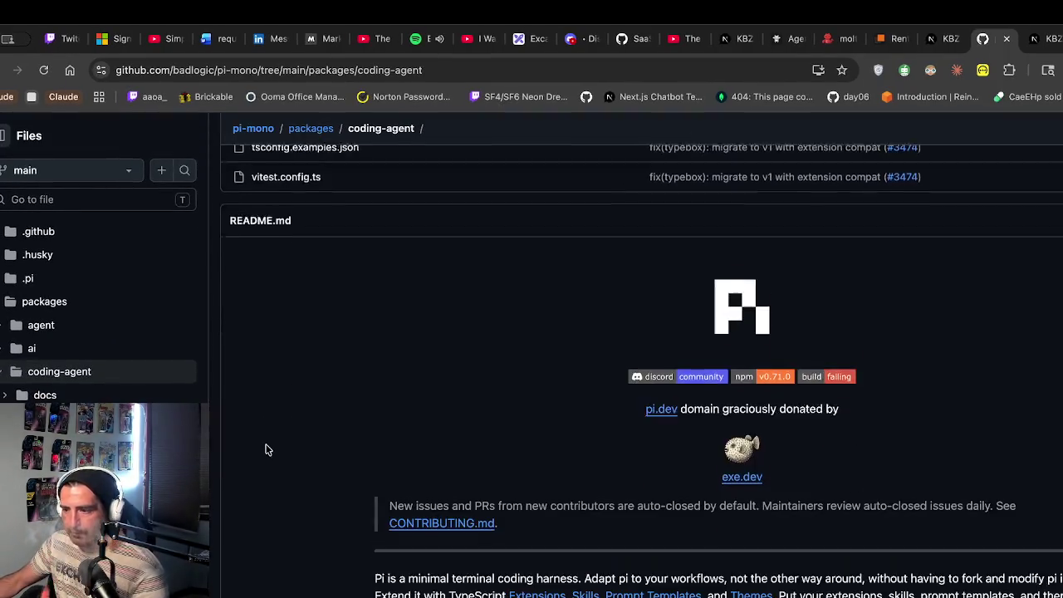
pyautogui.scroll(-5, 265, 449)
pyautogui.moveTo(357, 365); pyautogui.dragTo(347, 450)
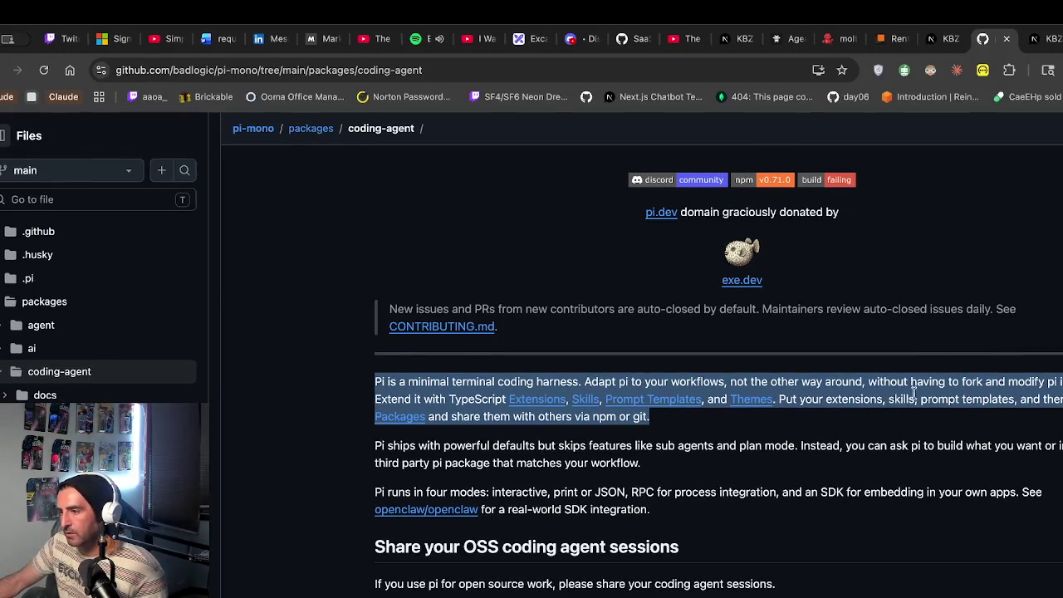
pyautogui.scroll(-1, 598, 446)
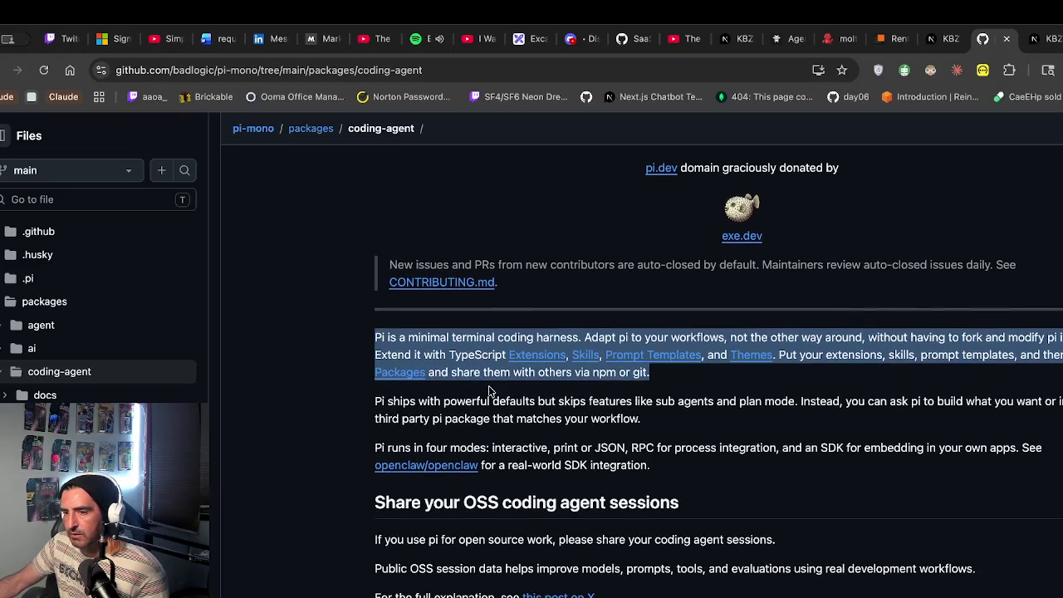
pyautogui.scroll(-1, 523, 395)
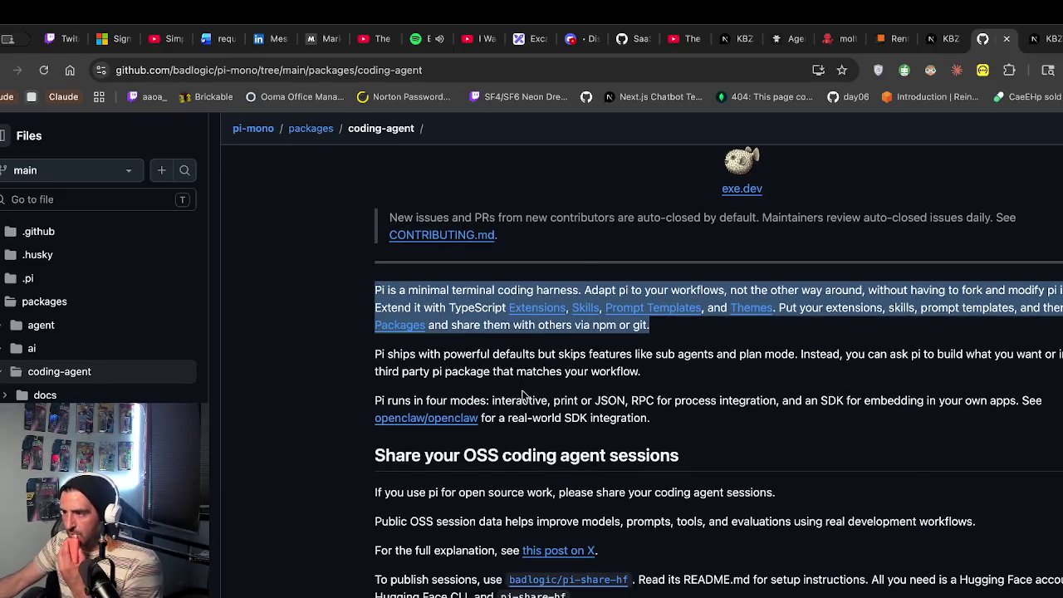
pyautogui.scroll(-1, 523, 395)
pyautogui.click(469, 313)
pyautogui.moveTo(459, 346); pyautogui.dragTo(462, 375)
pyautogui.click(636, 332)
pyautogui.moveTo(523, 329); pyautogui.dragTo(528, 369)
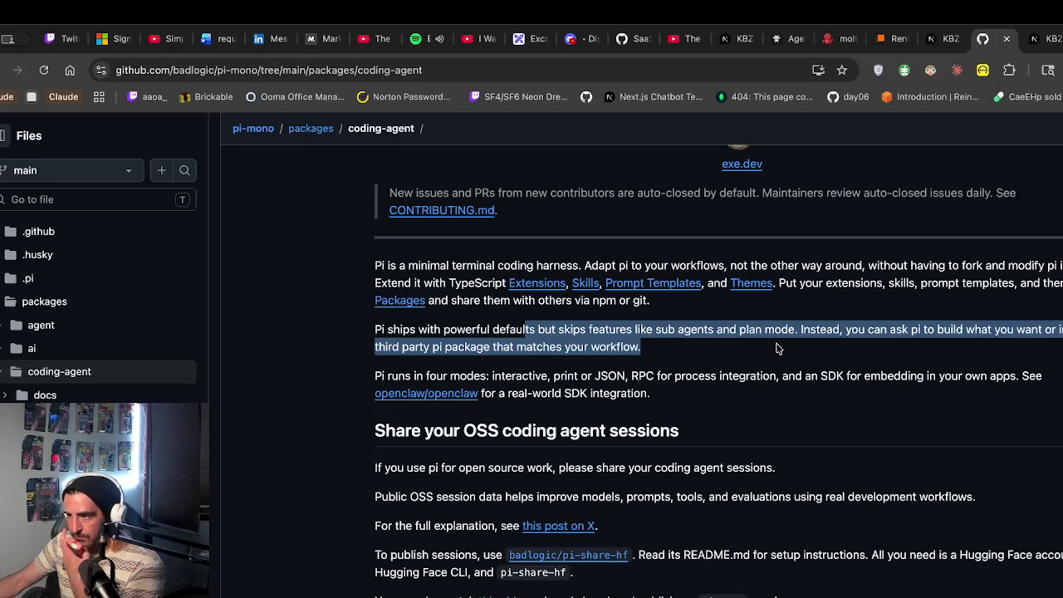
# Highlight the line about sharing sessions and the Providers & Models paragraph
pyautogui.scroll(-1, 835, 346)
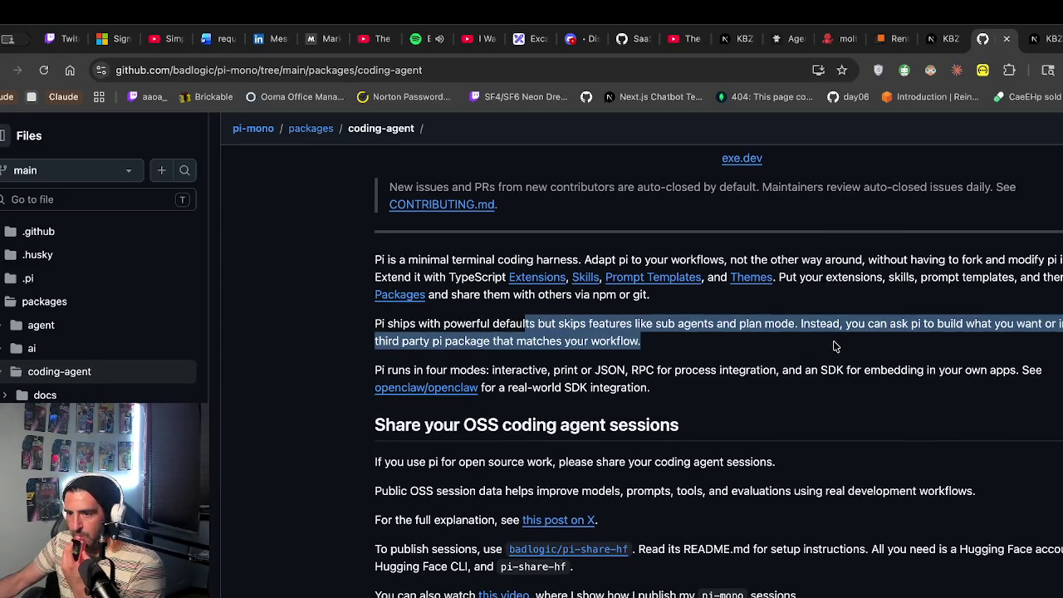
pyautogui.scroll(-3, 836, 347)
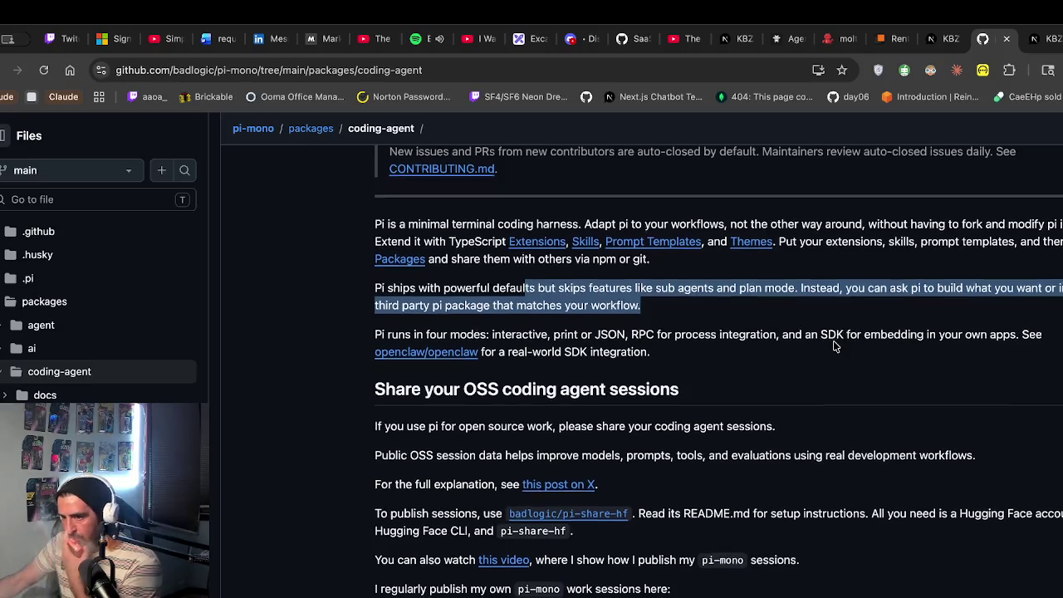
pyautogui.scroll(-3, 836, 346)
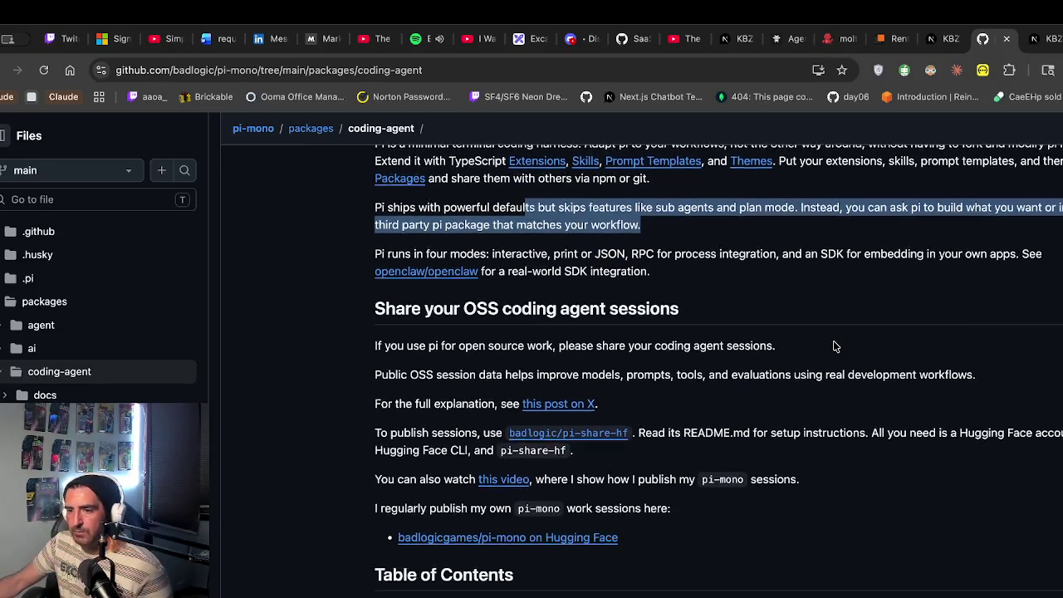
pyautogui.tripleClick(454, 347)
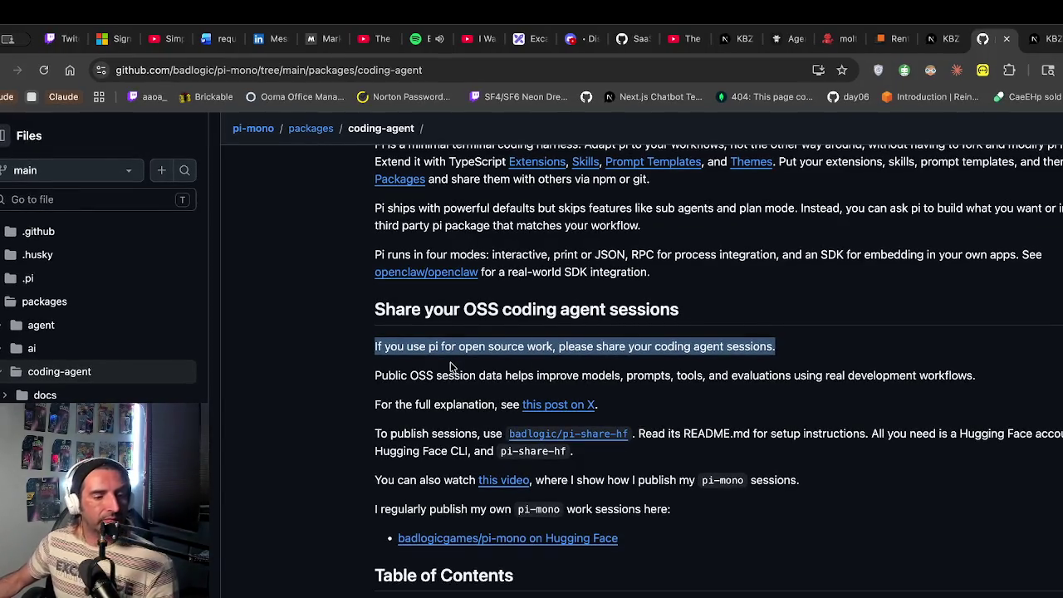
pyautogui.scroll(-10, 519, 429)
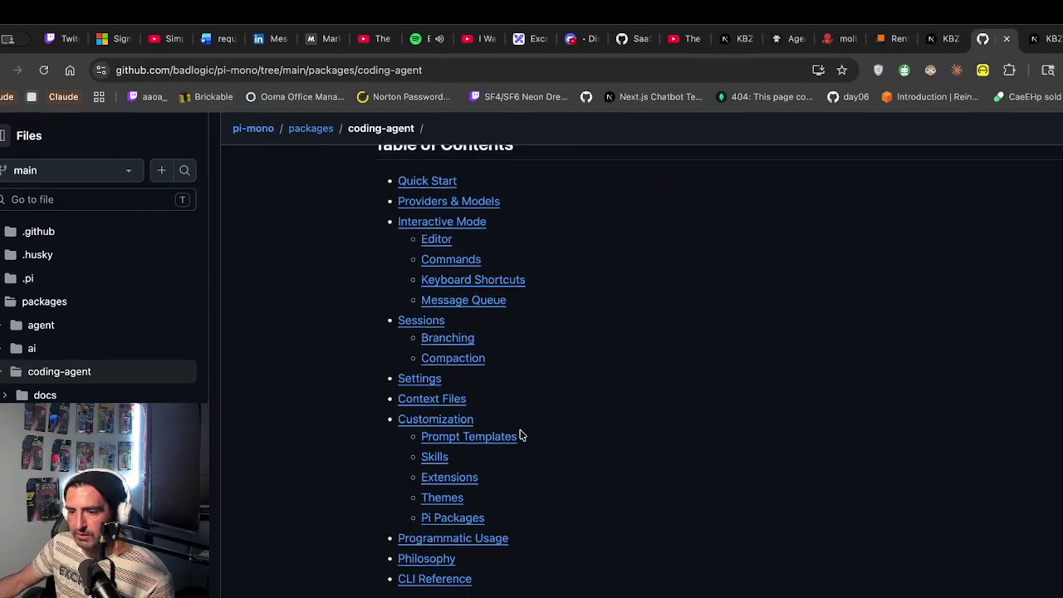
pyautogui.scroll(-4, 519, 429)
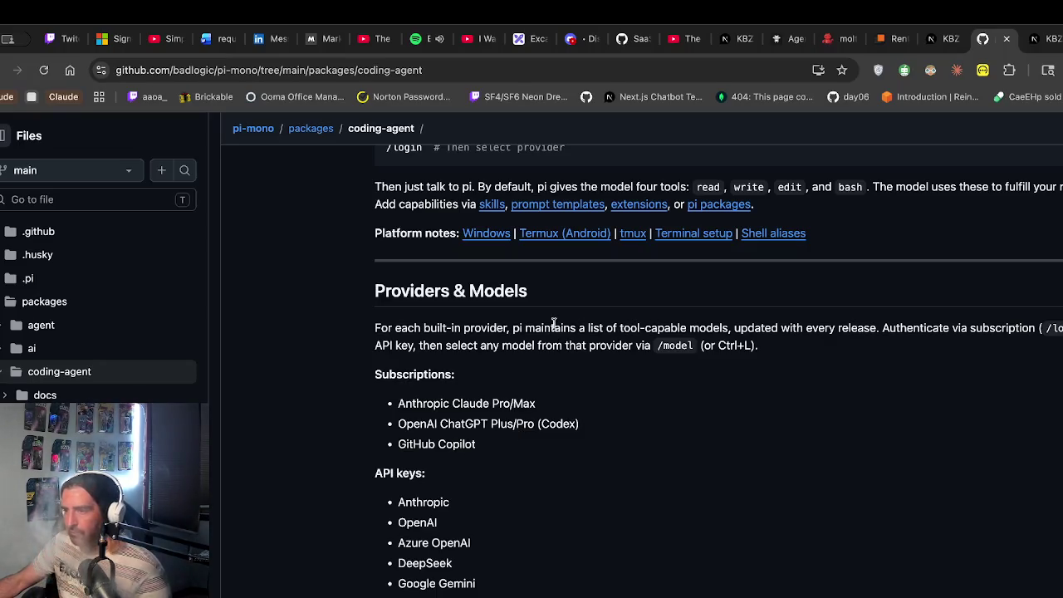
pyautogui.moveTo(553, 328); pyautogui.dragTo(554, 365)
# Scroll on through commands and sessions down to the Branching section
pyautogui.scroll(-1, 599, 419)
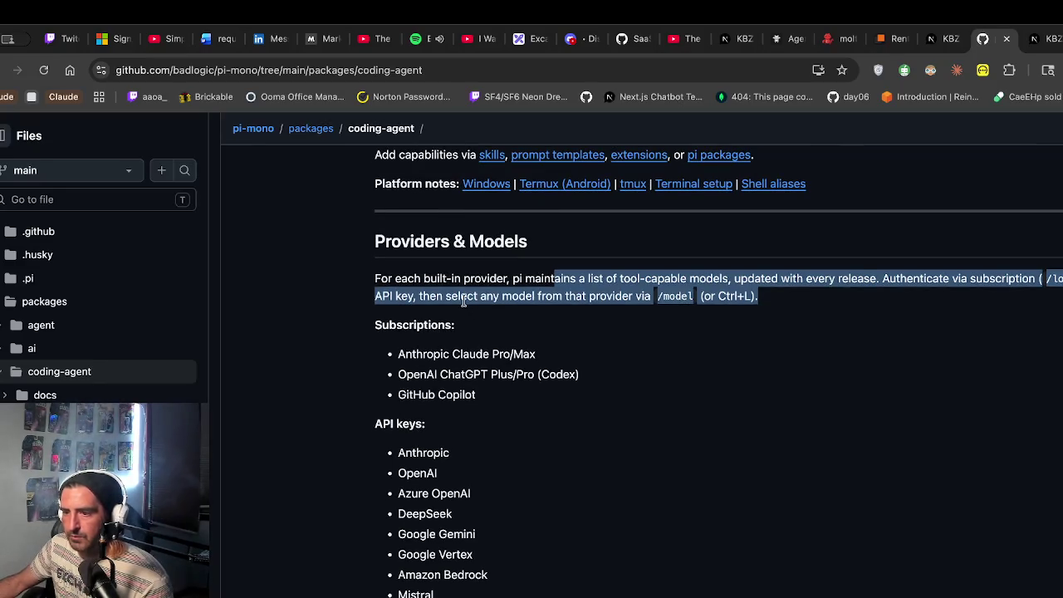
pyautogui.scroll(-1, 484, 334)
pyautogui.scroll(-1, 484, 334)
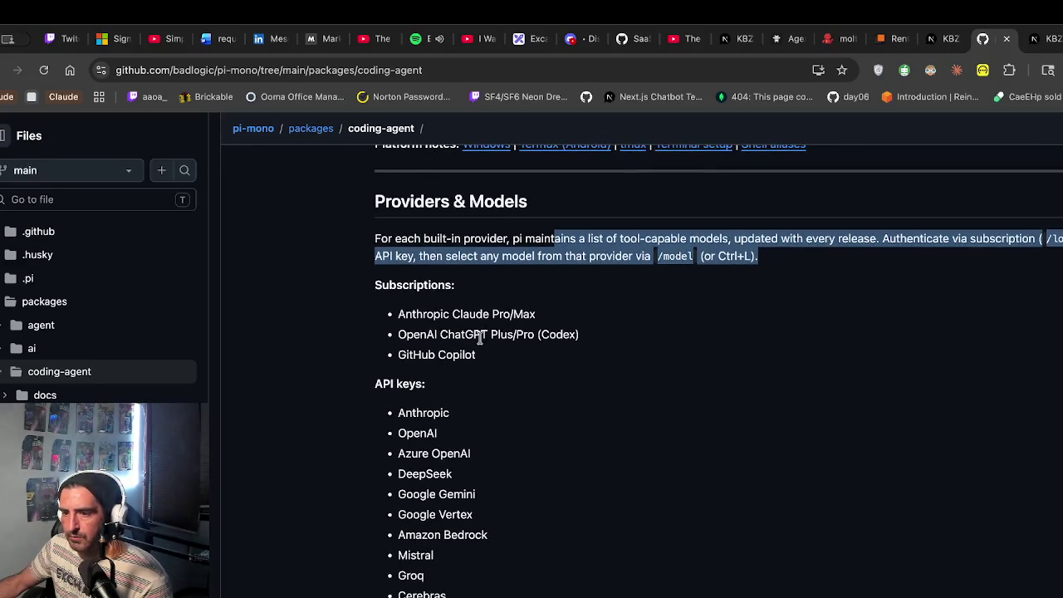
pyautogui.scroll(-10, 479, 339)
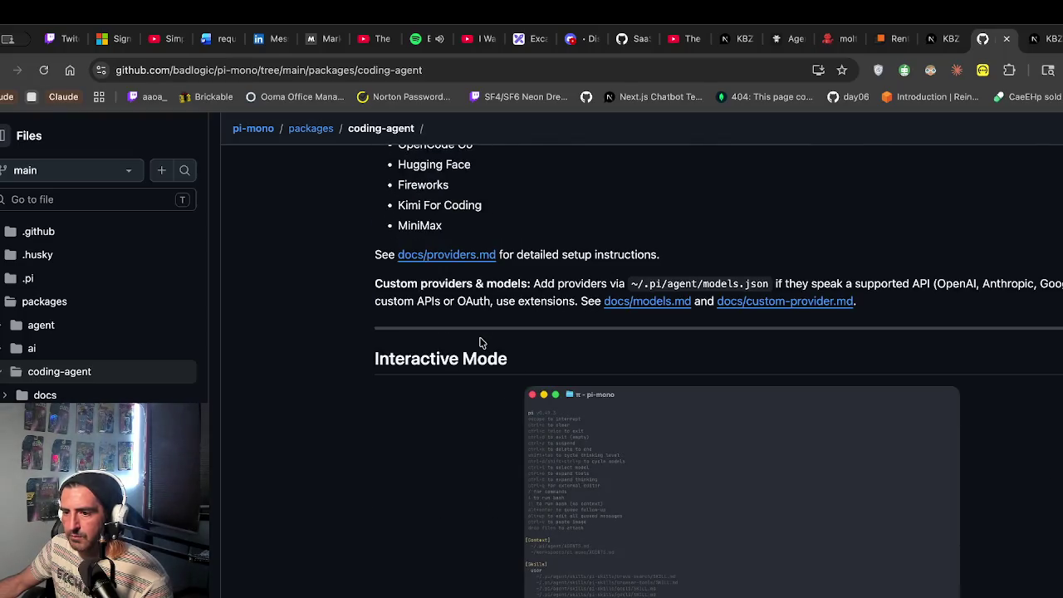
pyautogui.scroll(-5, 479, 342)
pyautogui.scroll(-15, 479, 342)
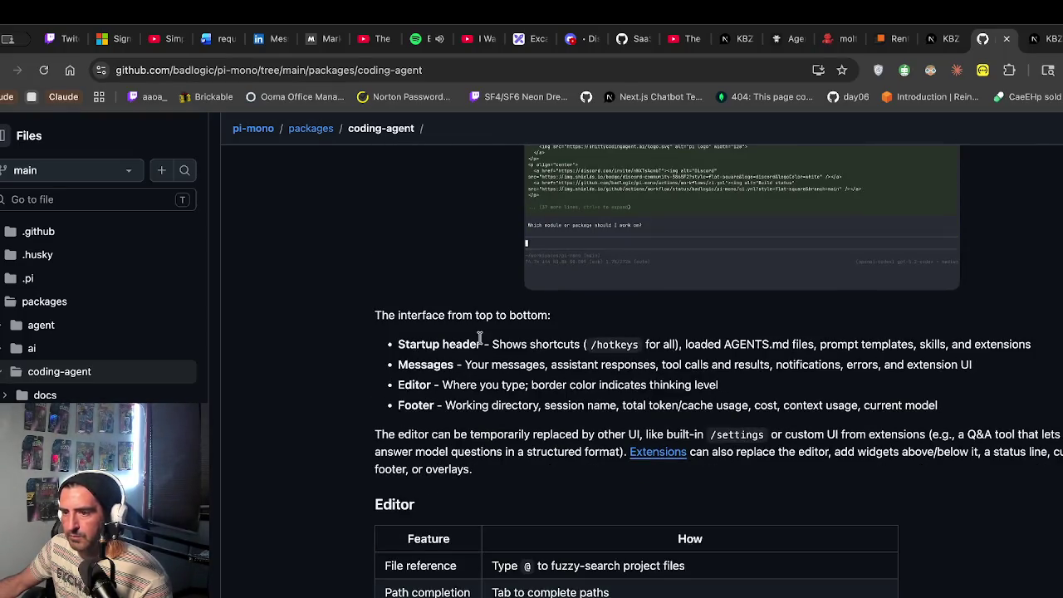
pyautogui.scroll(-15, 479, 342)
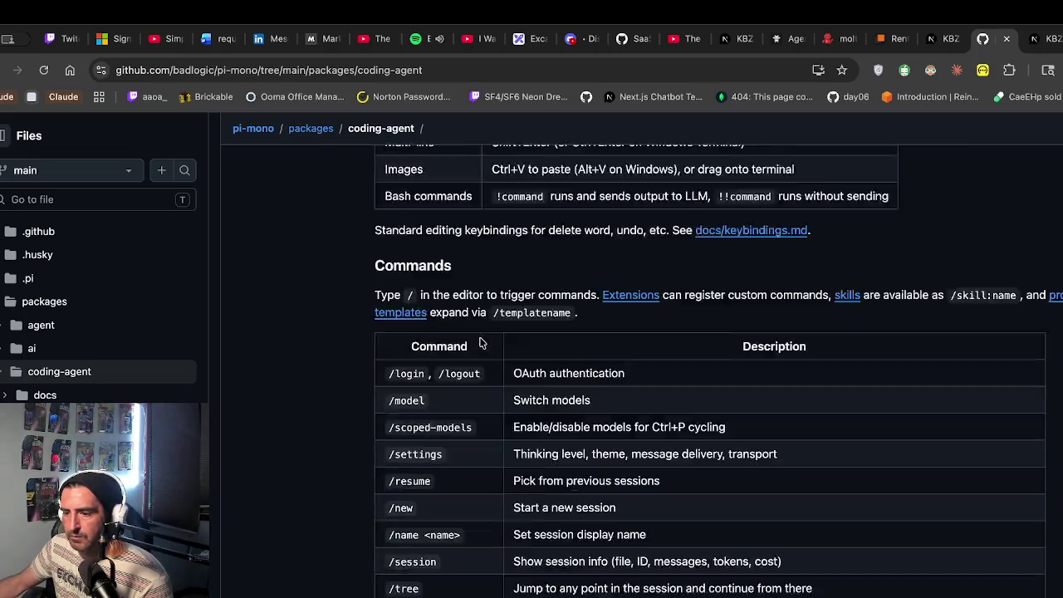
pyautogui.scroll(-2, 479, 342)
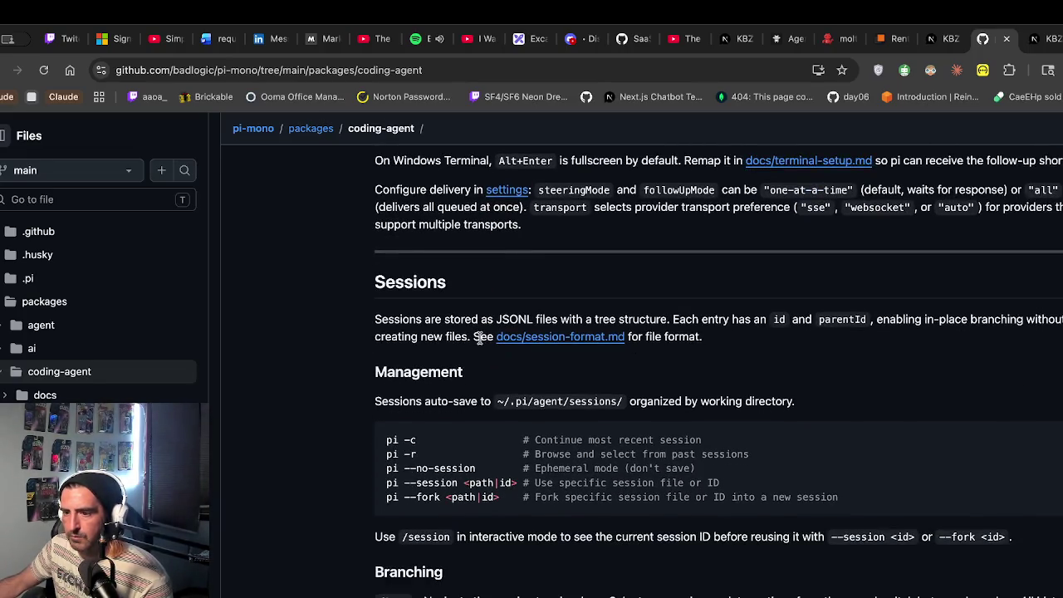
pyautogui.scroll(-5, 477, 342)
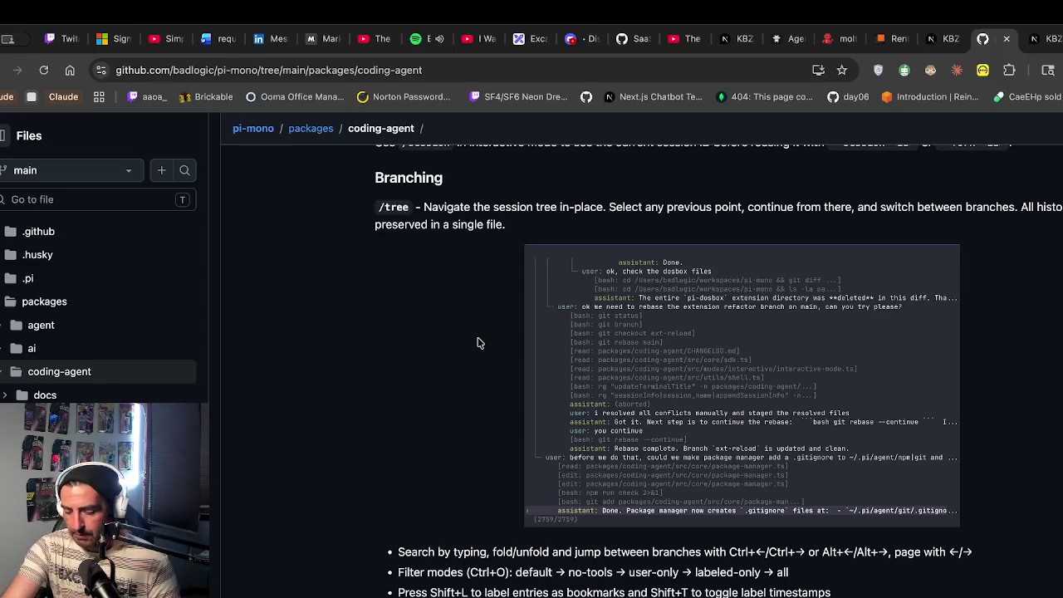
pyautogui.hotkey('ctrl', 't')
pyautogui.hotkey('ctrl', 'v')
pyautogui.press('Return')
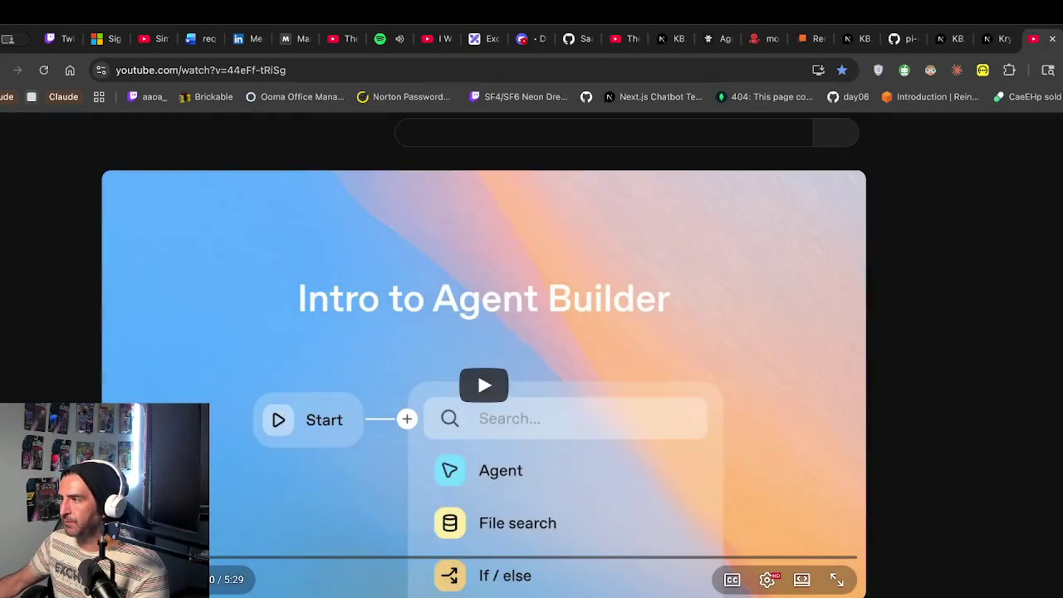
pyautogui.click(1054, 176)
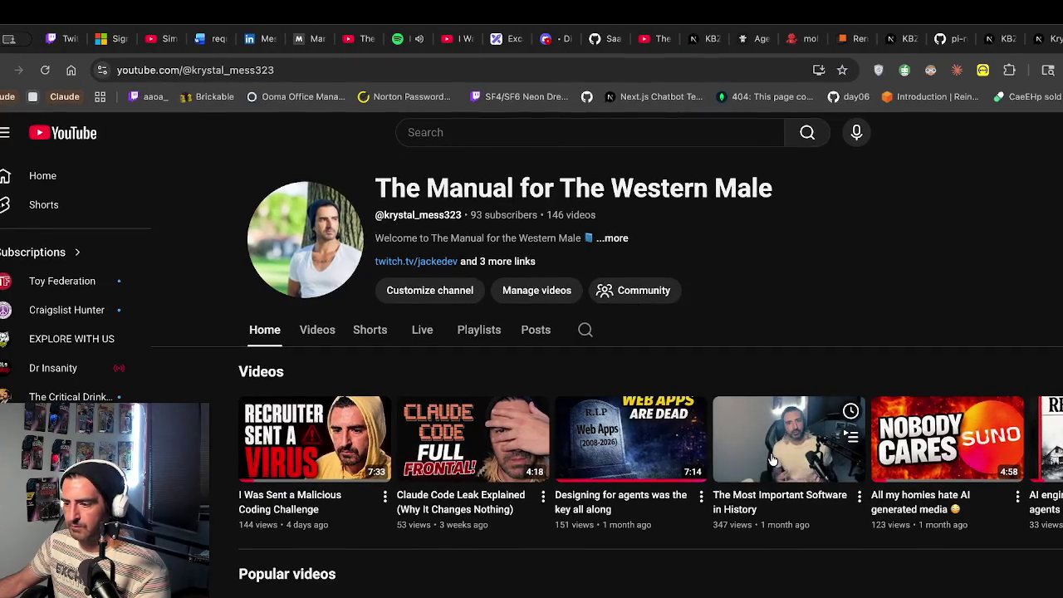
pyautogui.click(785, 439)
pyautogui.click(341, 550)
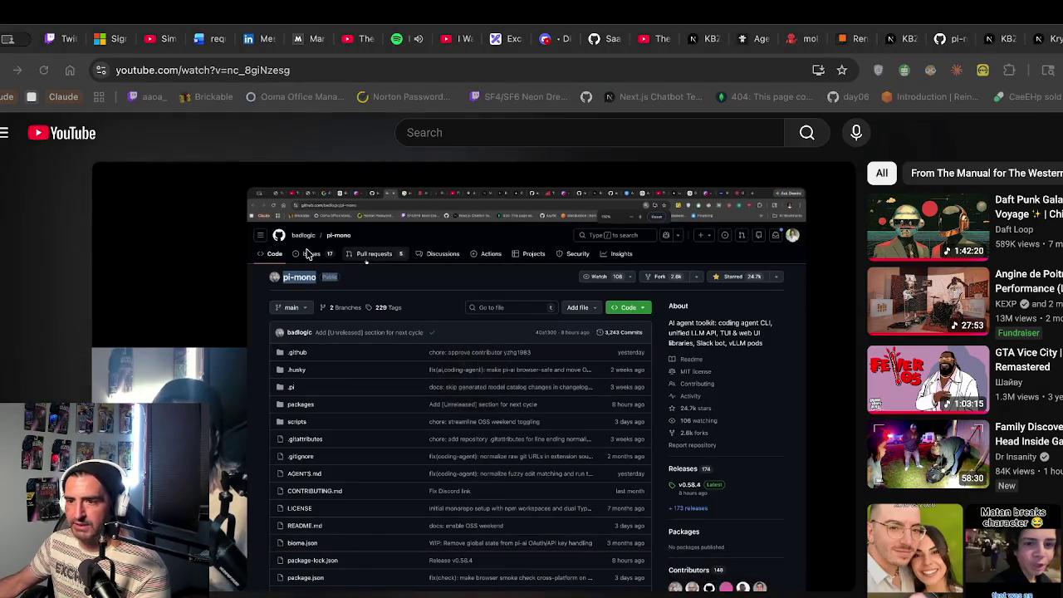
pyautogui.moveTo(319, 550)
pyautogui.mouseDown()
pyautogui.moveTo(237, 550)
pyautogui.moveTo(344, 550)
pyautogui.moveTo(331, 551)
pyautogui.mouseUp()
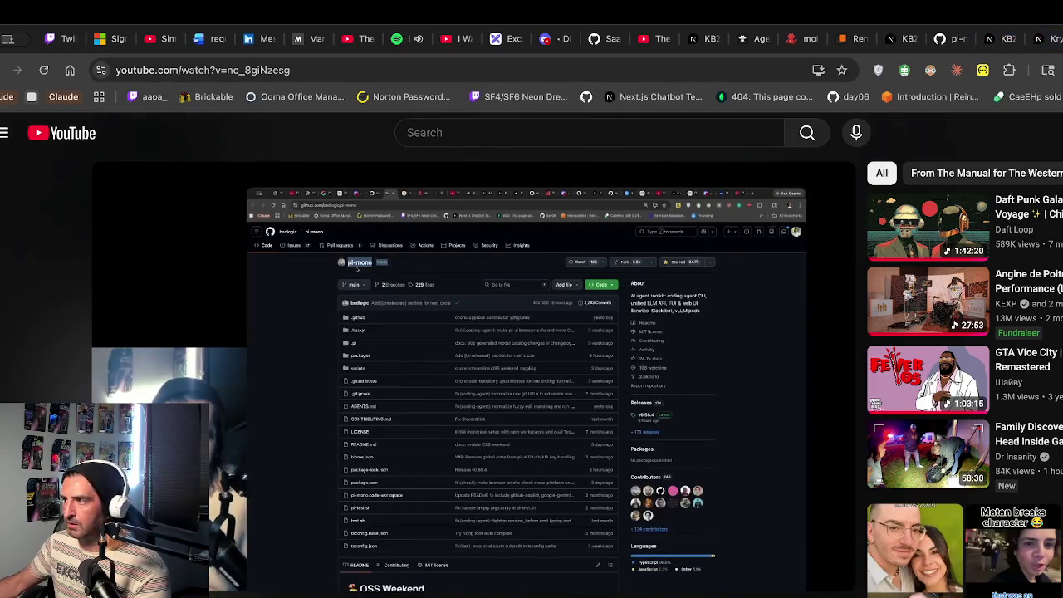